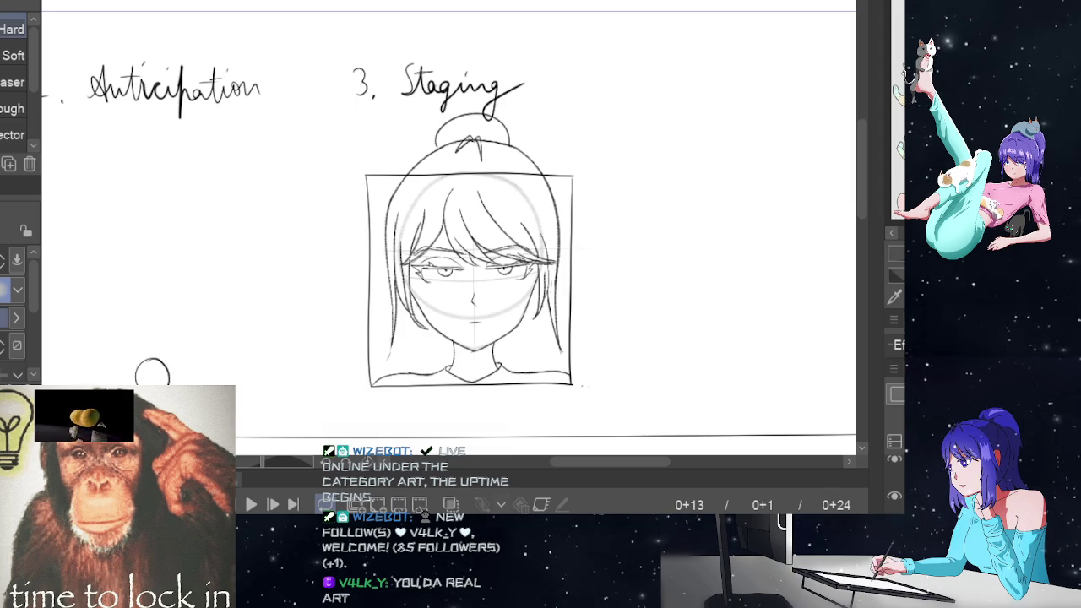
Show frame 0+5 with the full-body girl cel hidden and the Pencil tool selected.
drag(858, 192, 861, 199)
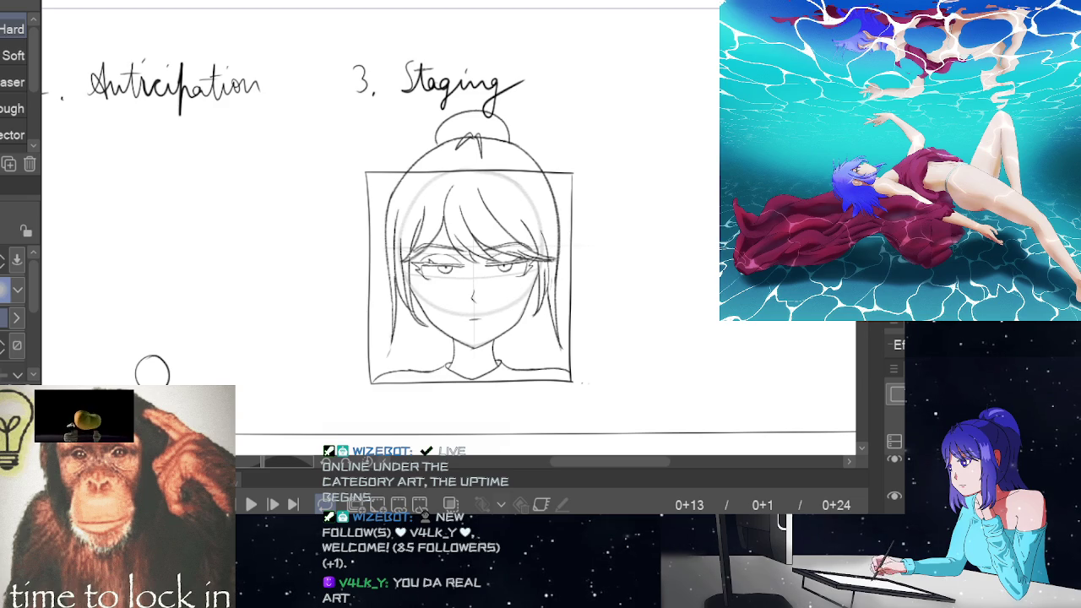
scroll(445, 228, up, 1)
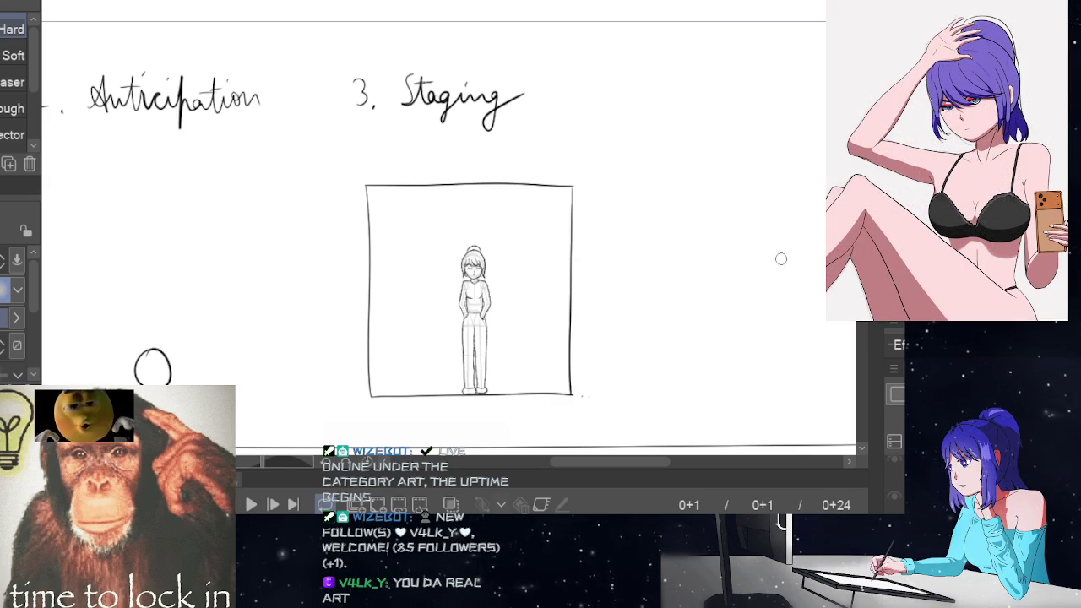
key(space)
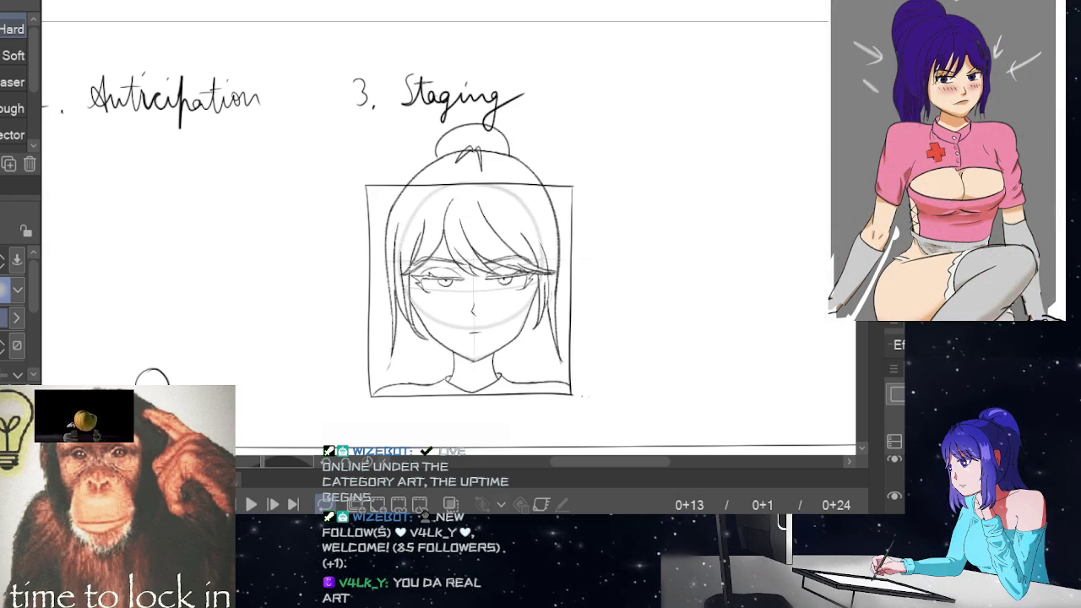
key(space)
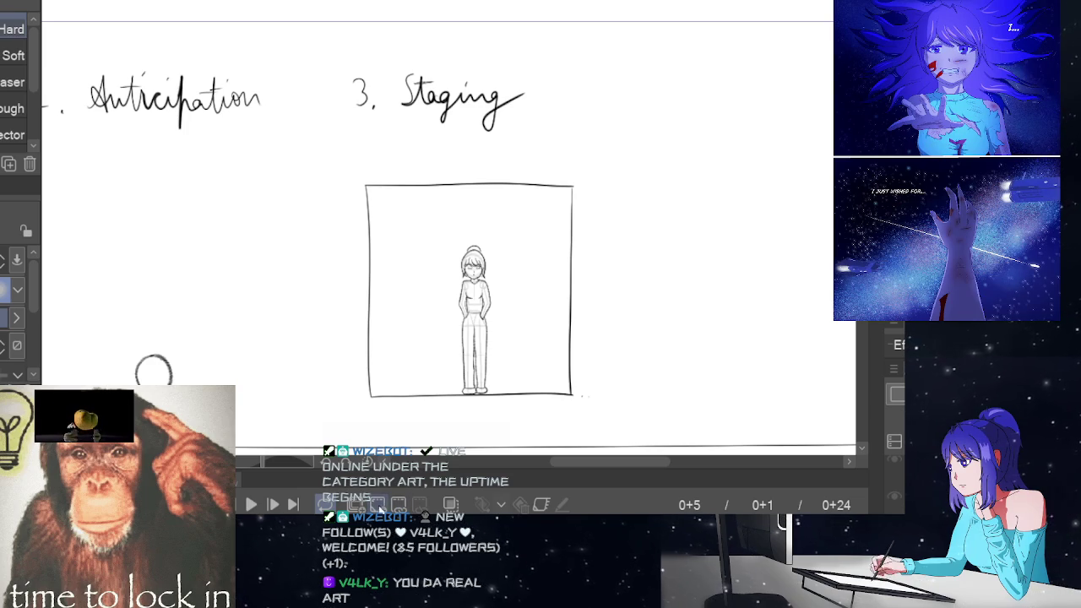
key(Delete)
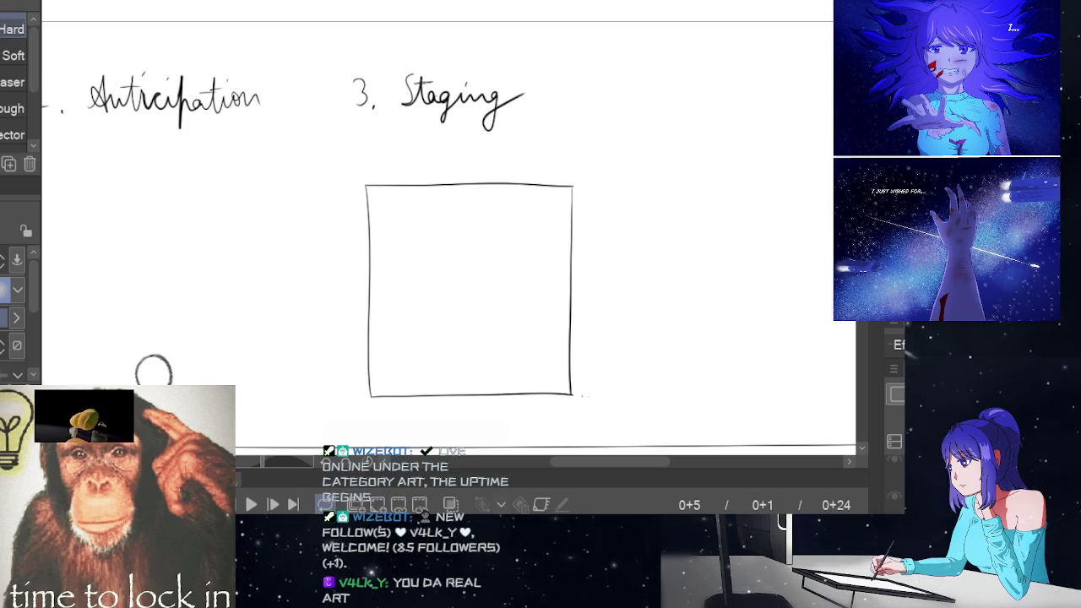
key(ctrl+z)
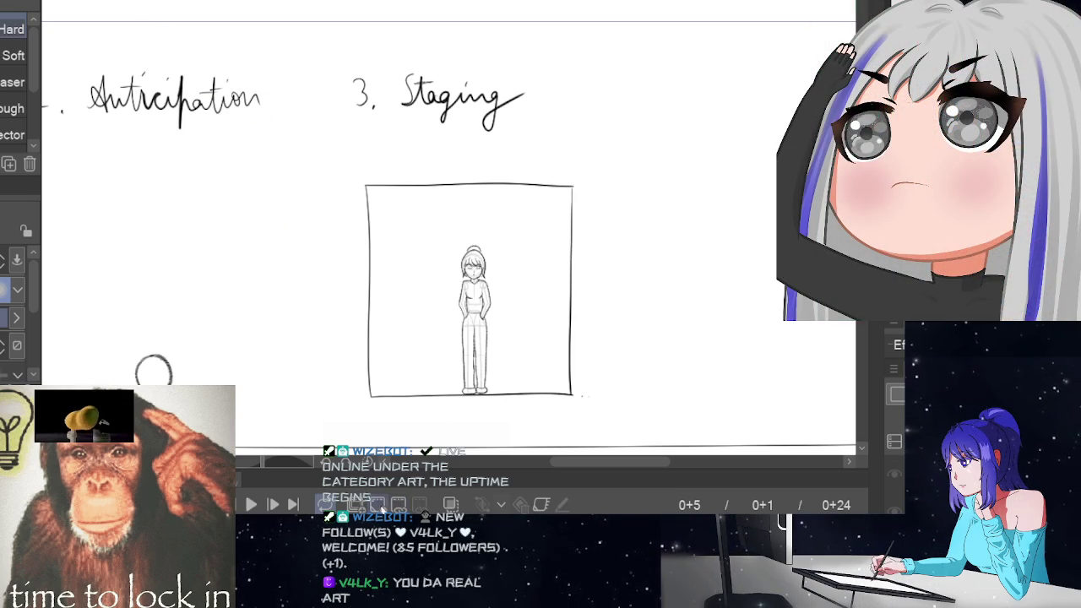
click(380, 504)
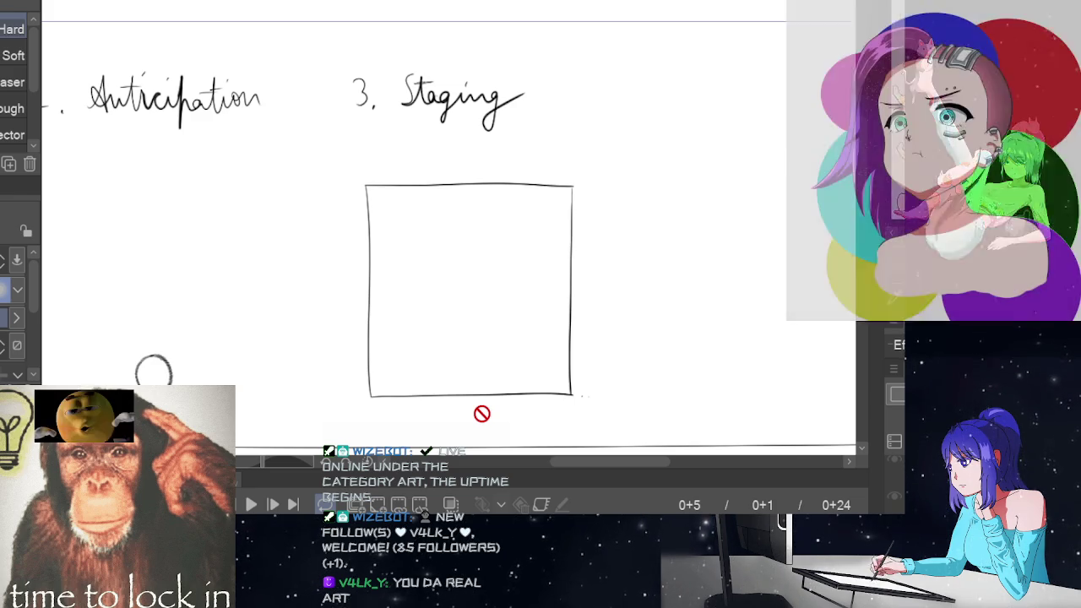
key(p)
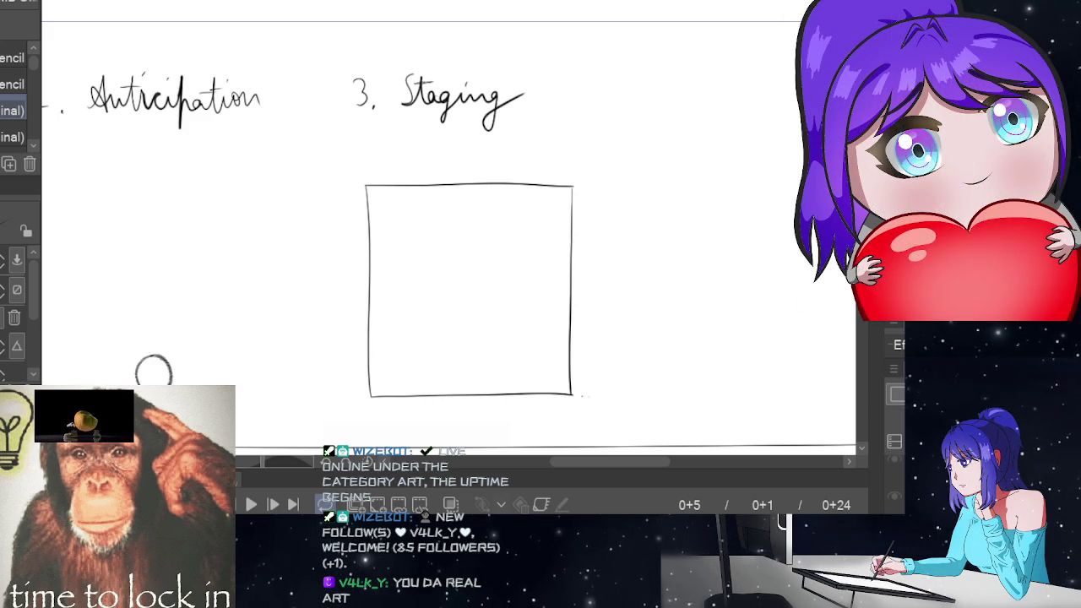
scroll(153, 370, down, 1)
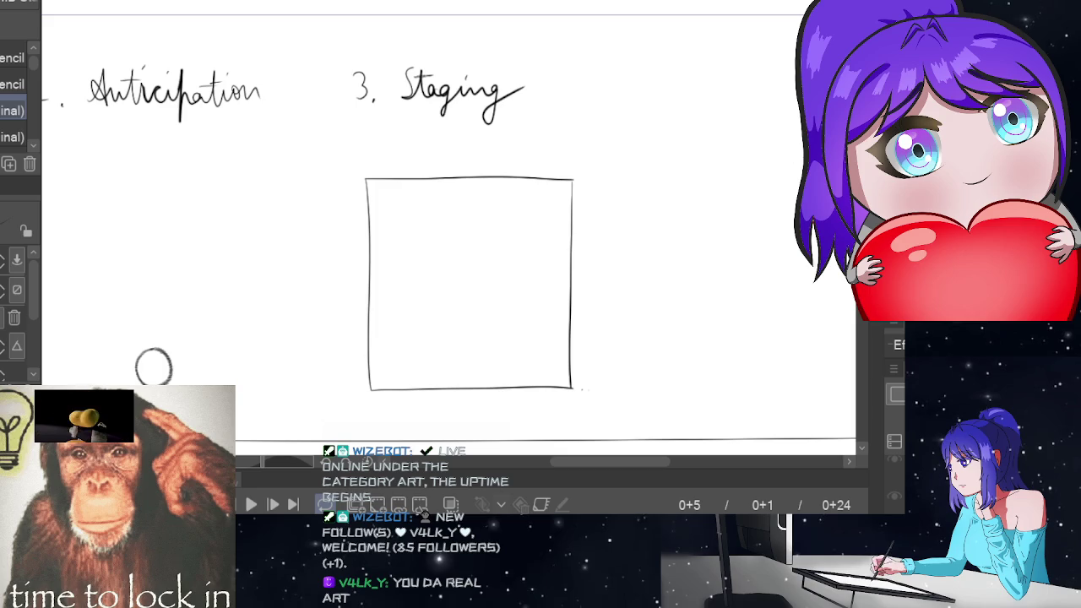
Turn the onion skin off so only the faint head circle shows, and zoom into the square.
key(space)
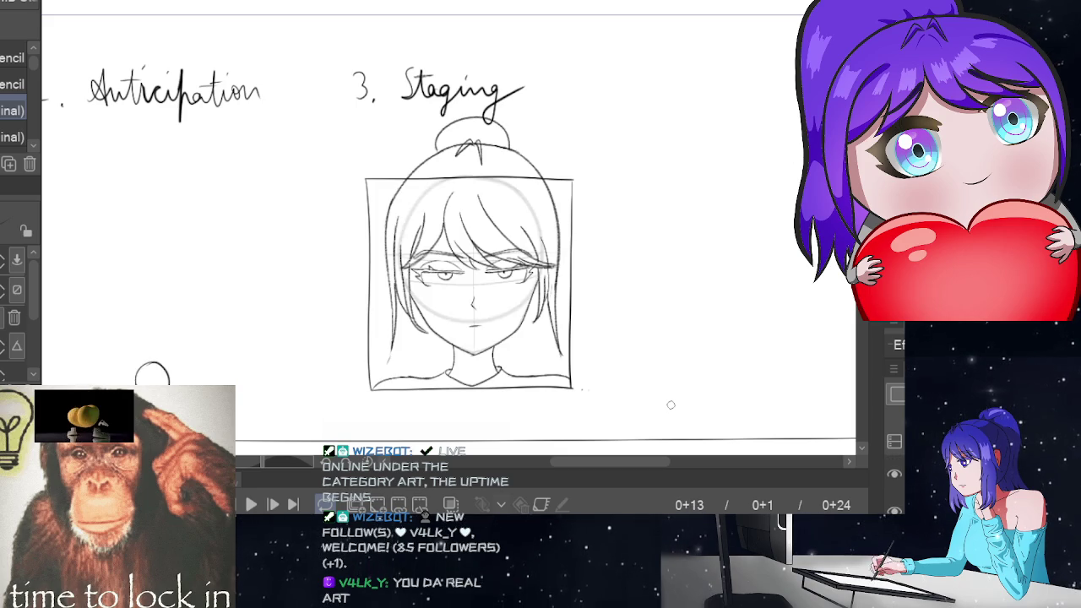
click(450, 504)
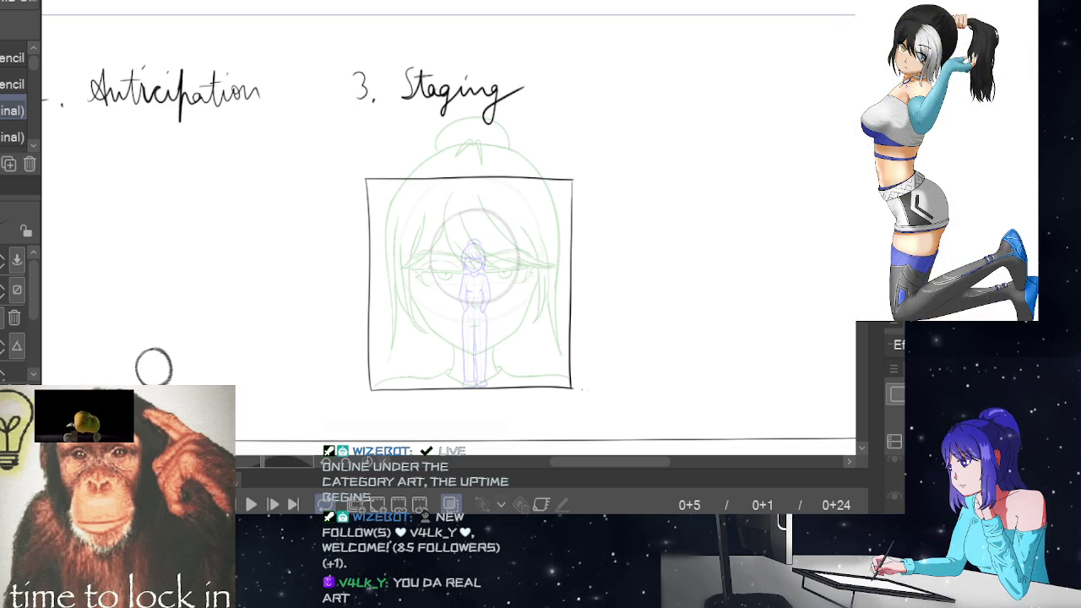
click(460, 497)
click(546, 288)
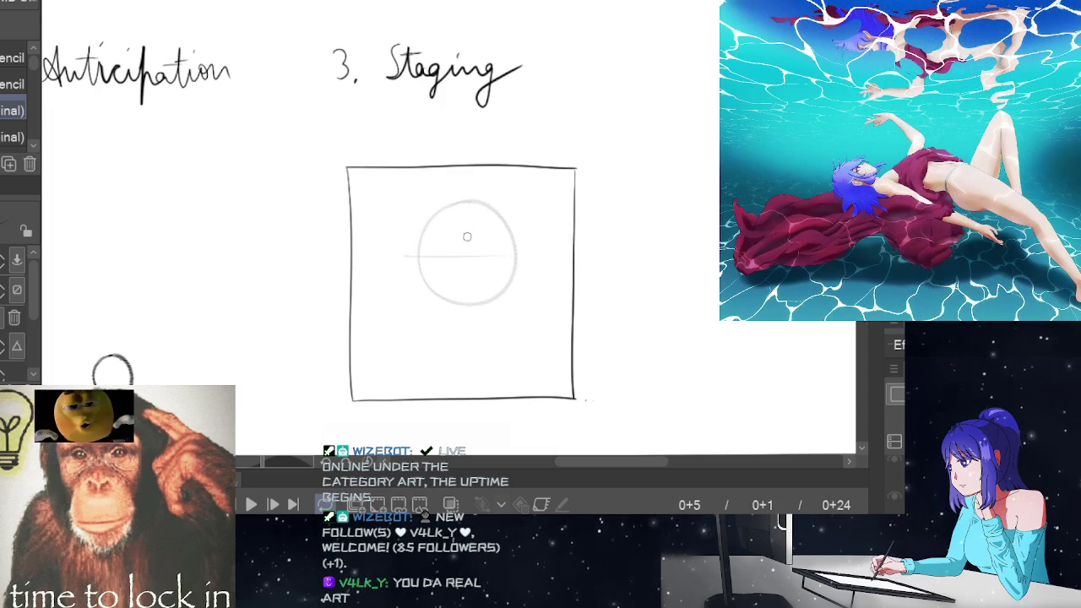
Draw a short vertical centre line down through the head circle.
drag(467, 269, 467, 341)
key(ctrl+z)
drag(463, 241, 471, 349)
key(ctrl+z)
drag(468, 245, 471, 297)
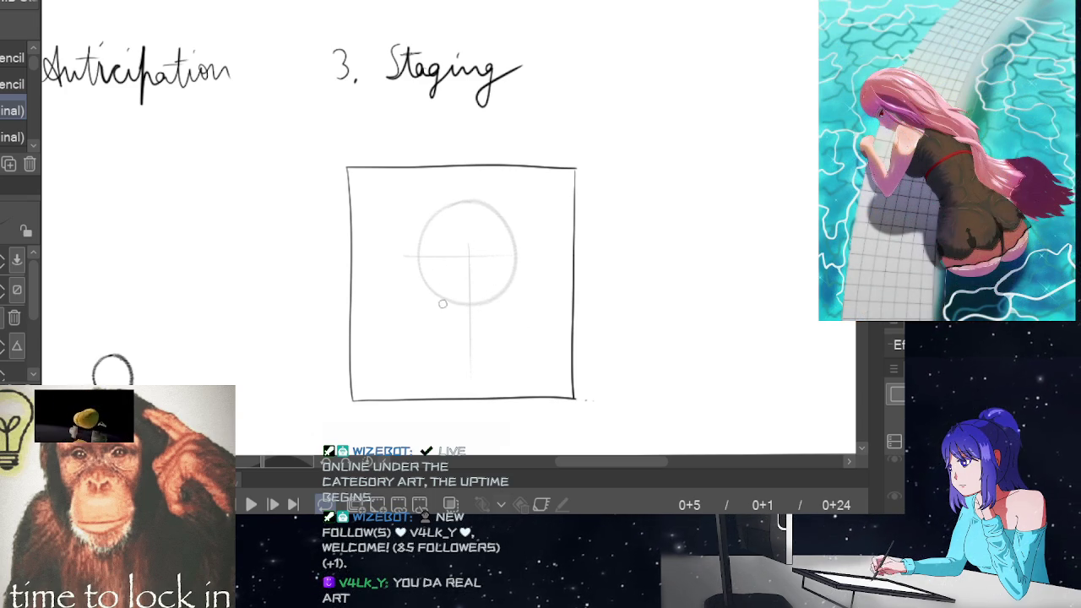
Add a curved horizontal guide across the head circle.
drag(419, 258, 510, 260)
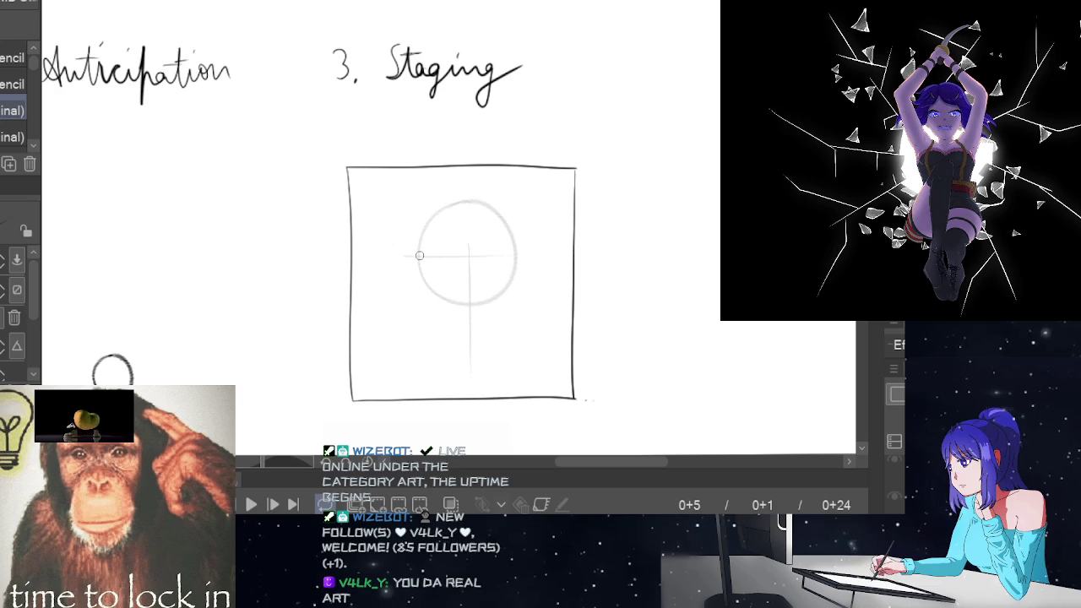
drag(419, 257, 514, 257)
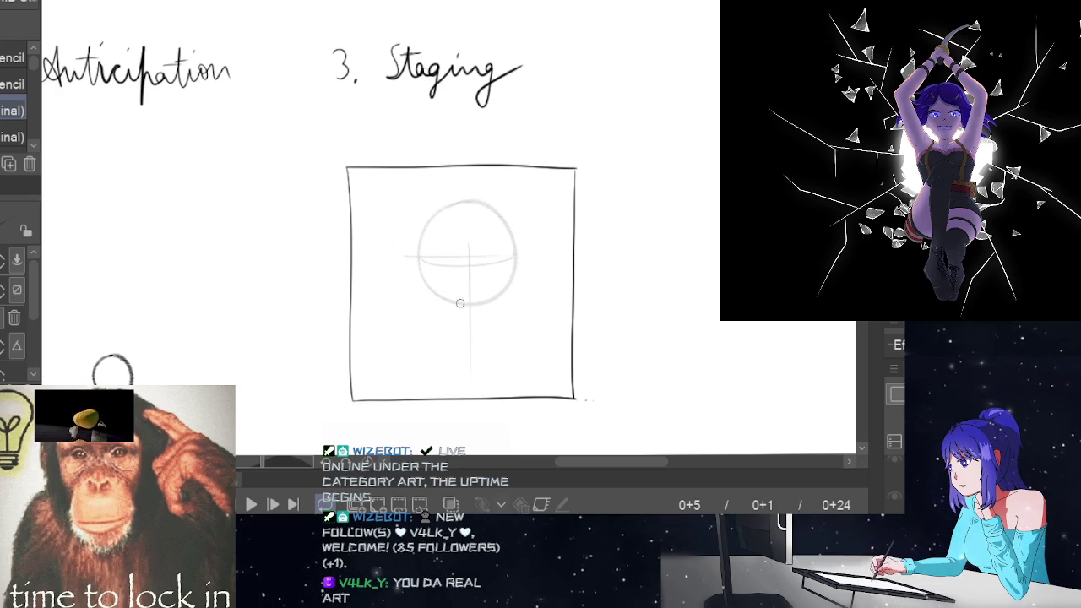
key(ctrl+z)
drag(419, 257, 515, 258)
key(ctrl+z)
key(ctrl+z)
key(ctrl+z)
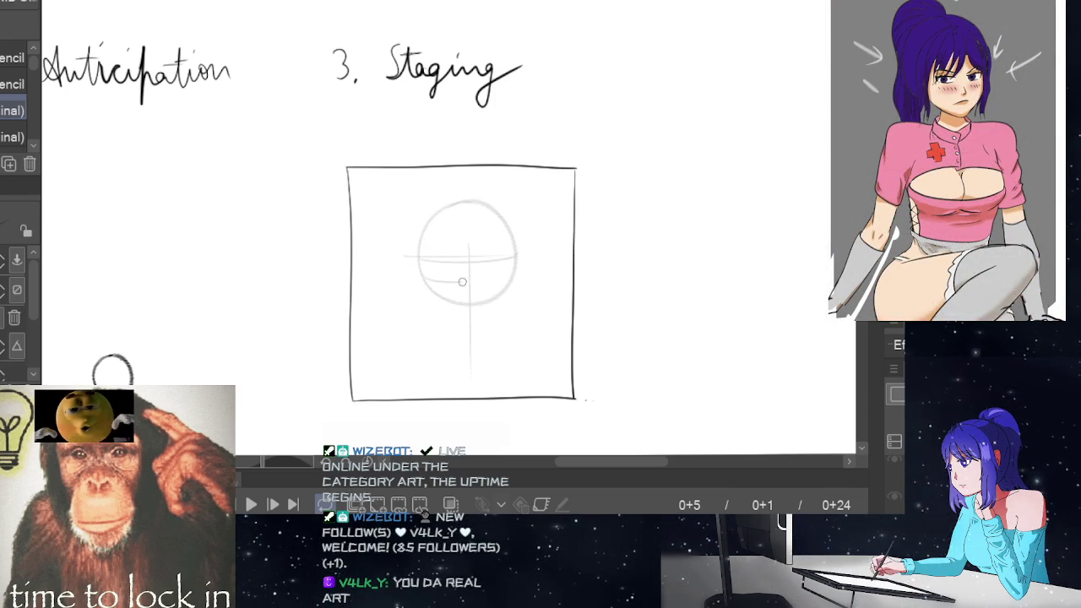
Add a lower curved guide across the circle and preview the frames.
drag(421, 273, 503, 274)
key(ctrl+z)
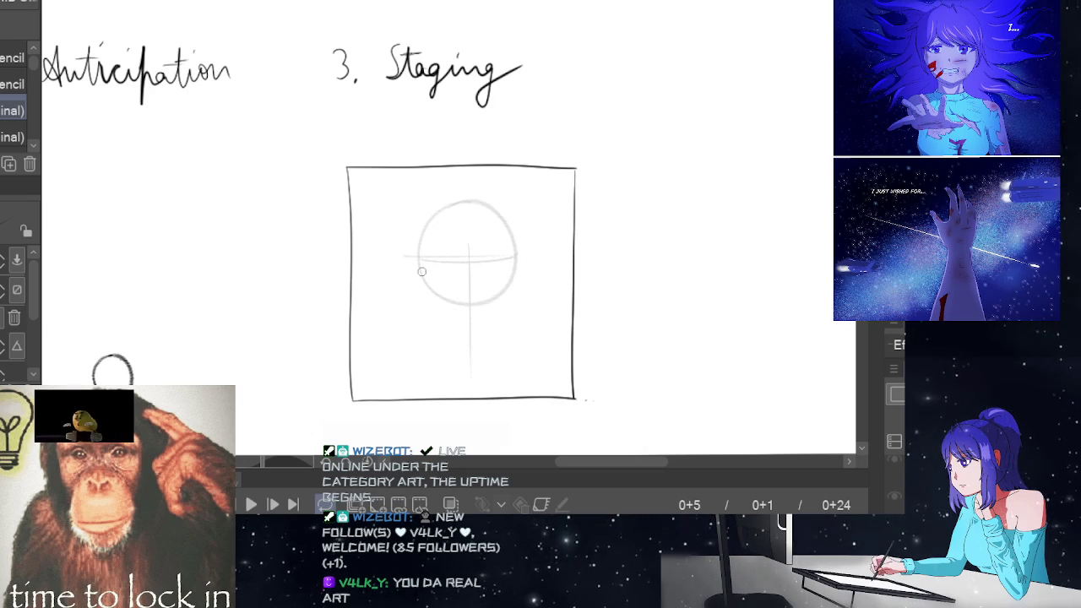
drag(430, 276, 497, 276)
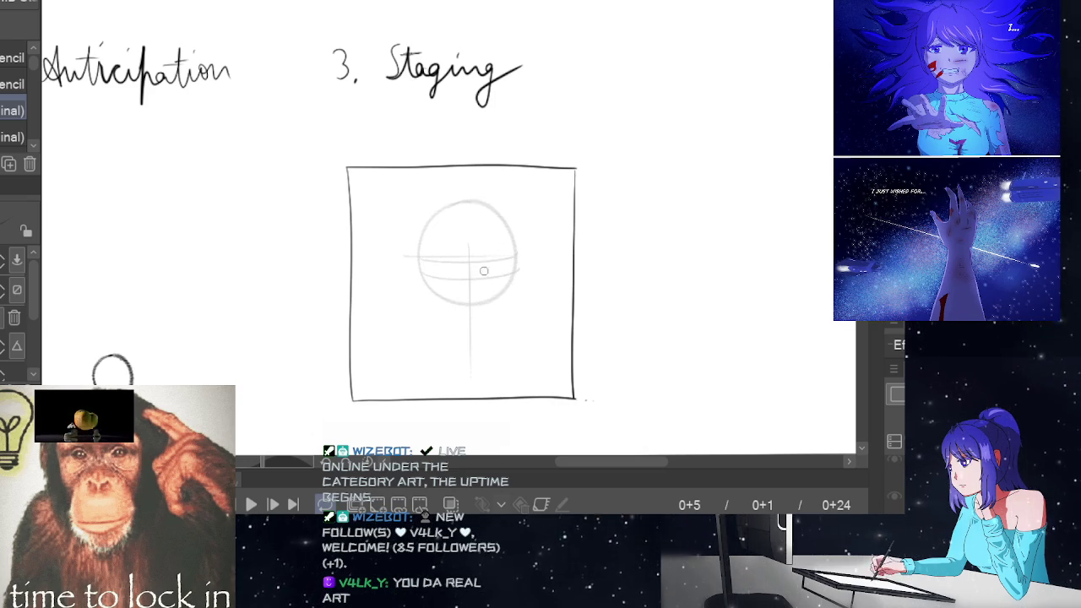
key(Home)
key(Right)
key(Right)
key(Left)
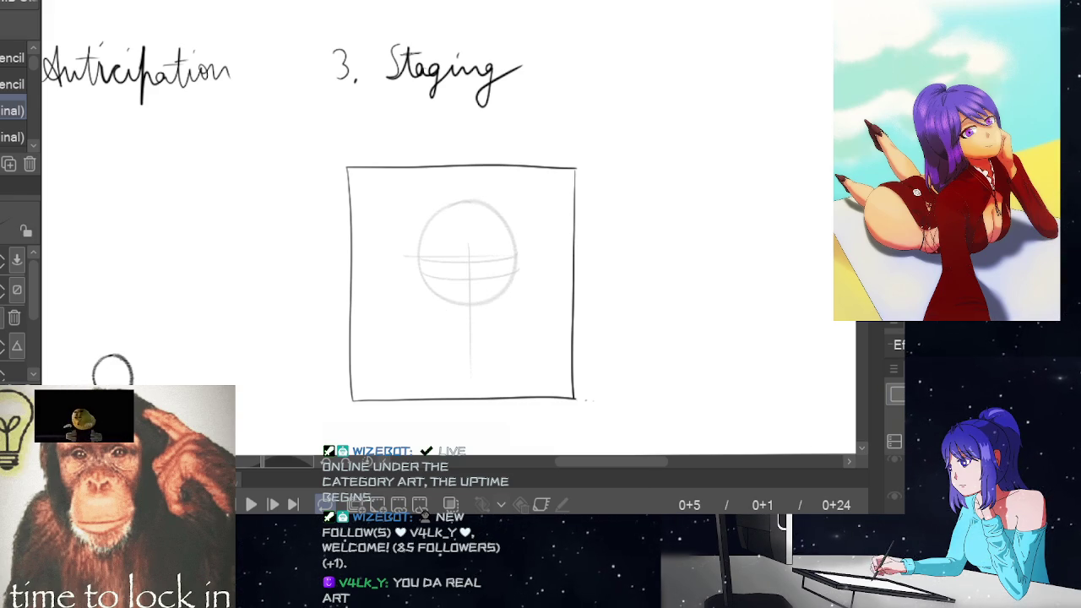
Draw the left jaw curve below the head circle toward the chin.
drag(420, 269, 440, 304)
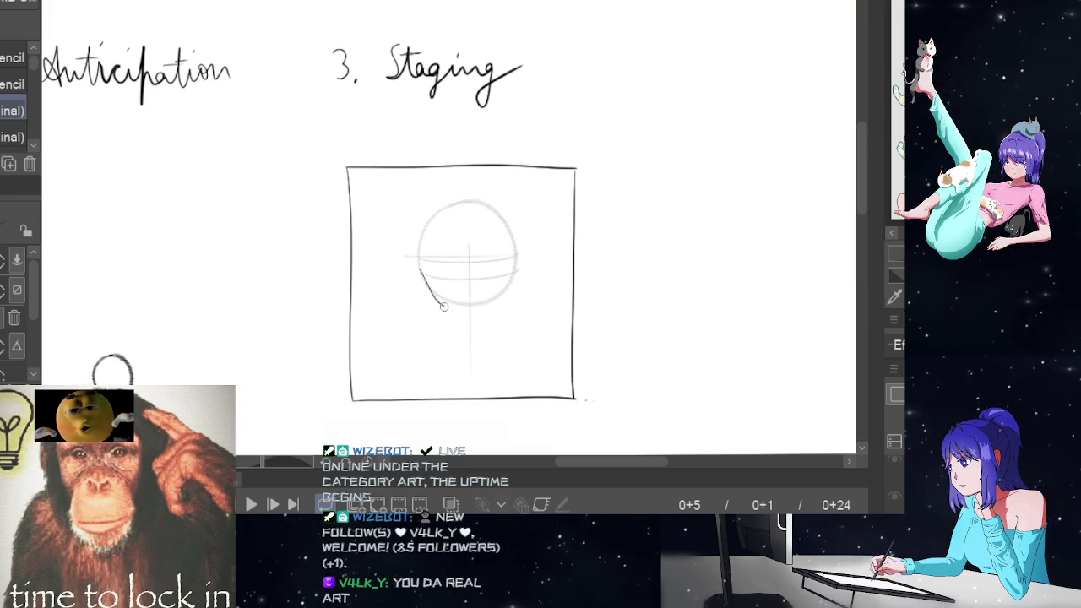
key(space)
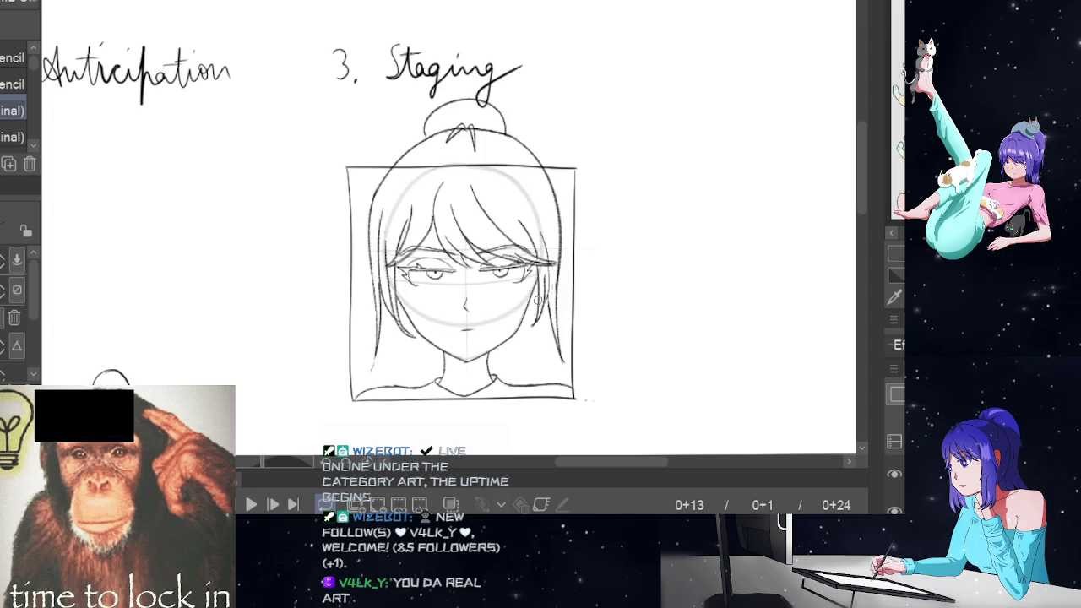
key(space)
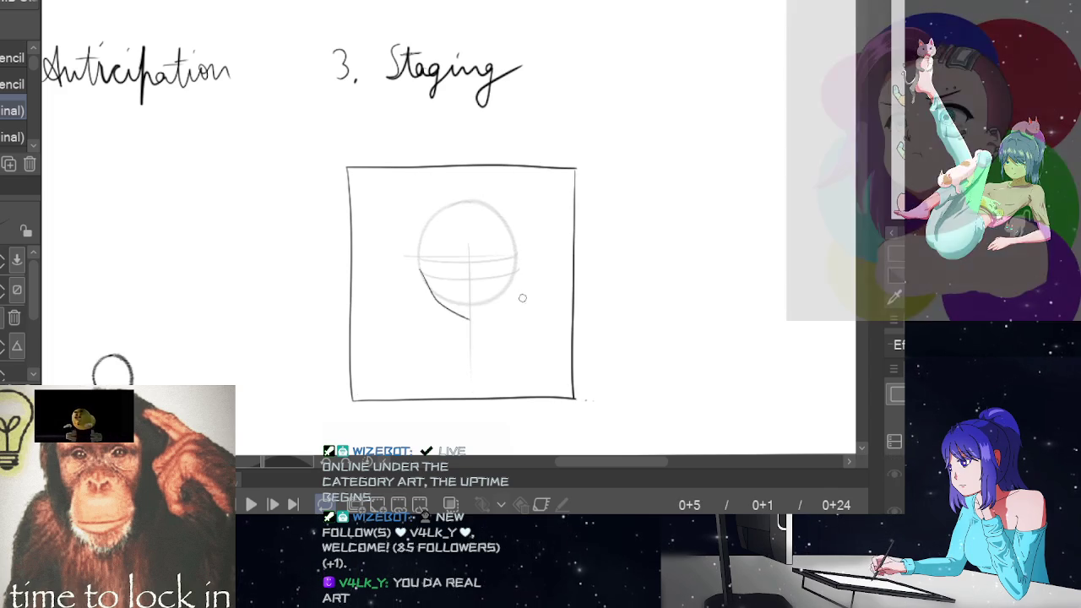
key(ctrl+z)
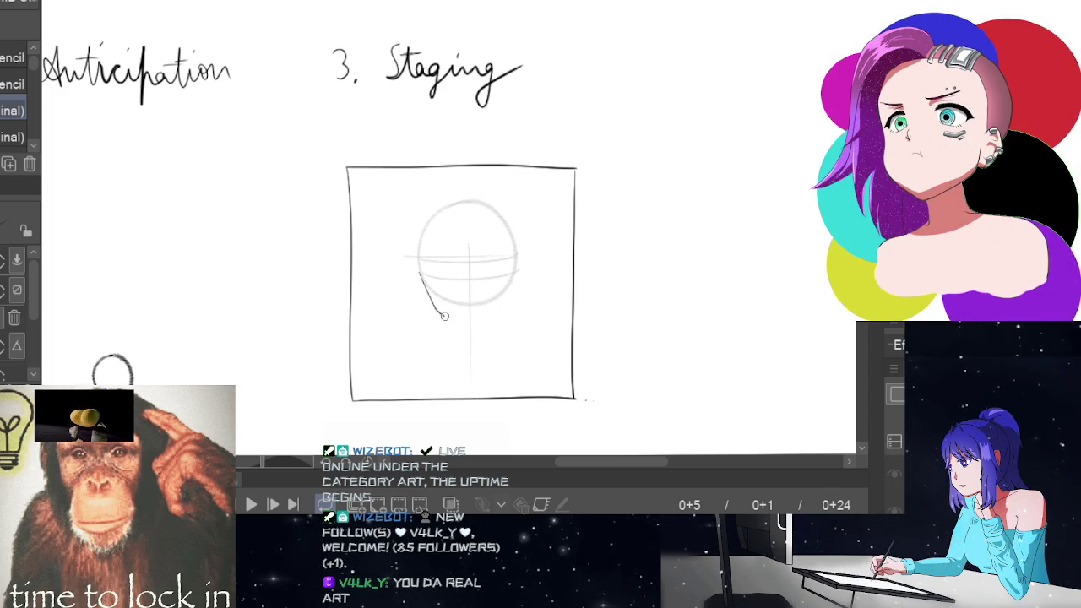
key(ctrl+z)
mouse_move(422, 281)
mouse_down()
mouse_move(440, 309)
mouse_move(473, 322)
mouse_up()
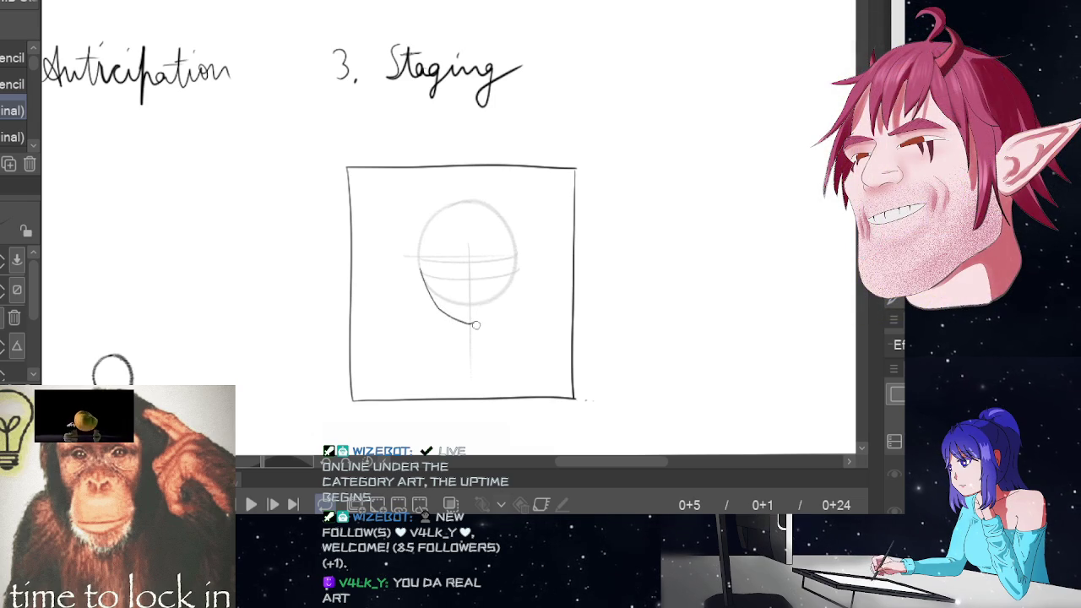
Draw the right jaw line down to the chin, undoing unsatisfying attempts.
drag(516, 268, 494, 314)
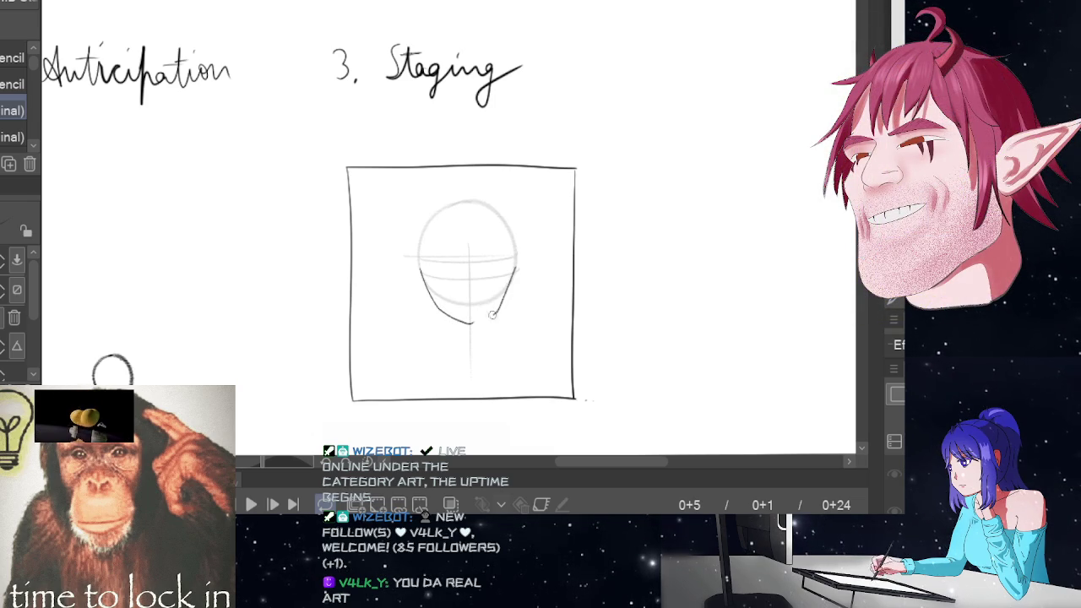
key(ctrl+z)
drag(515, 268, 469, 324)
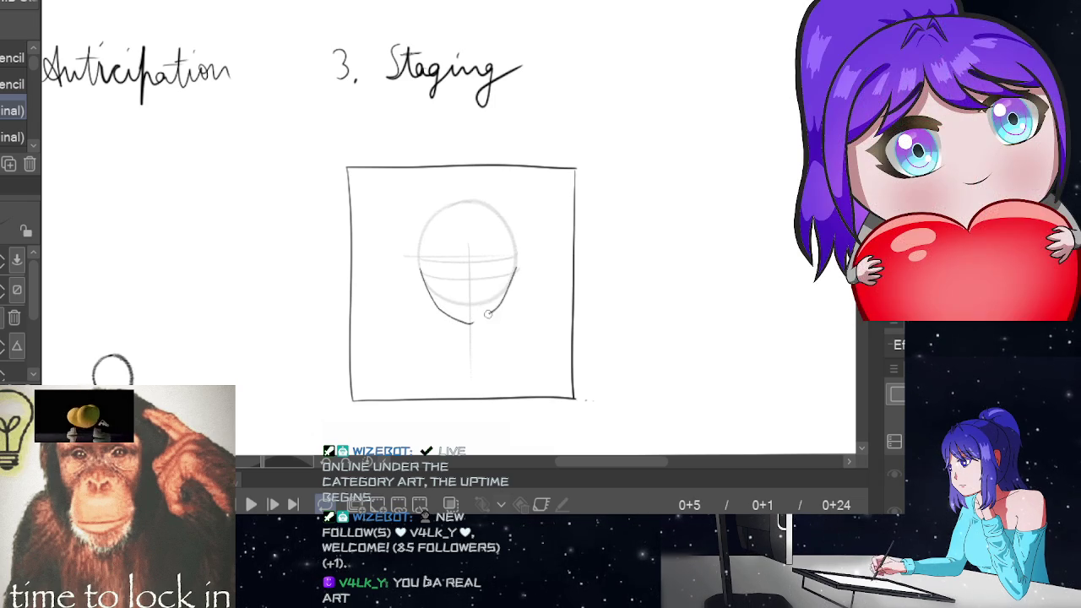
key(ctrl+z)
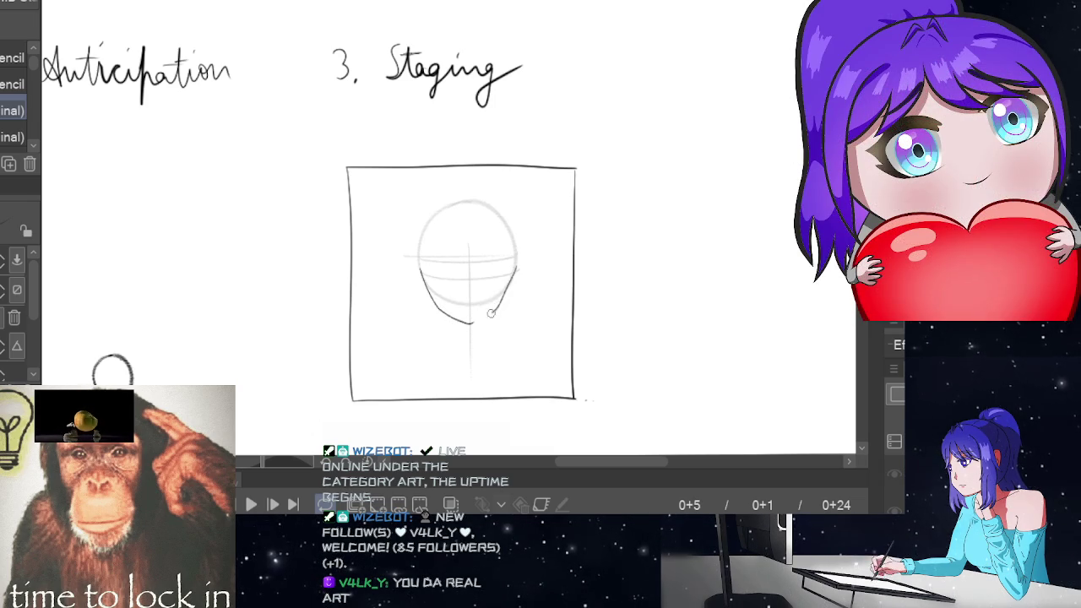
key(ctrl+z)
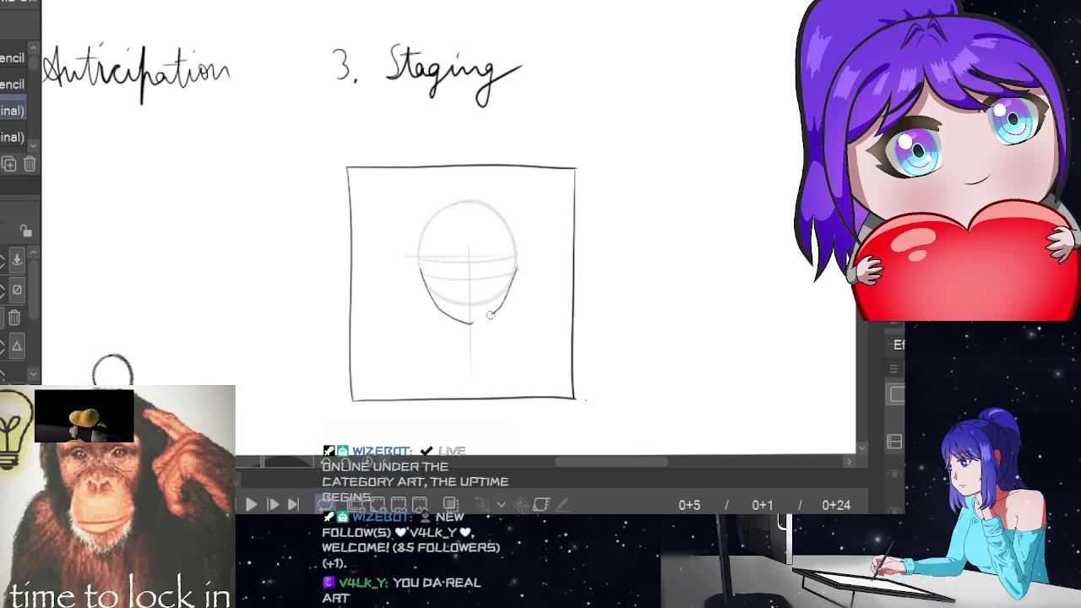
key(ctrl+z)
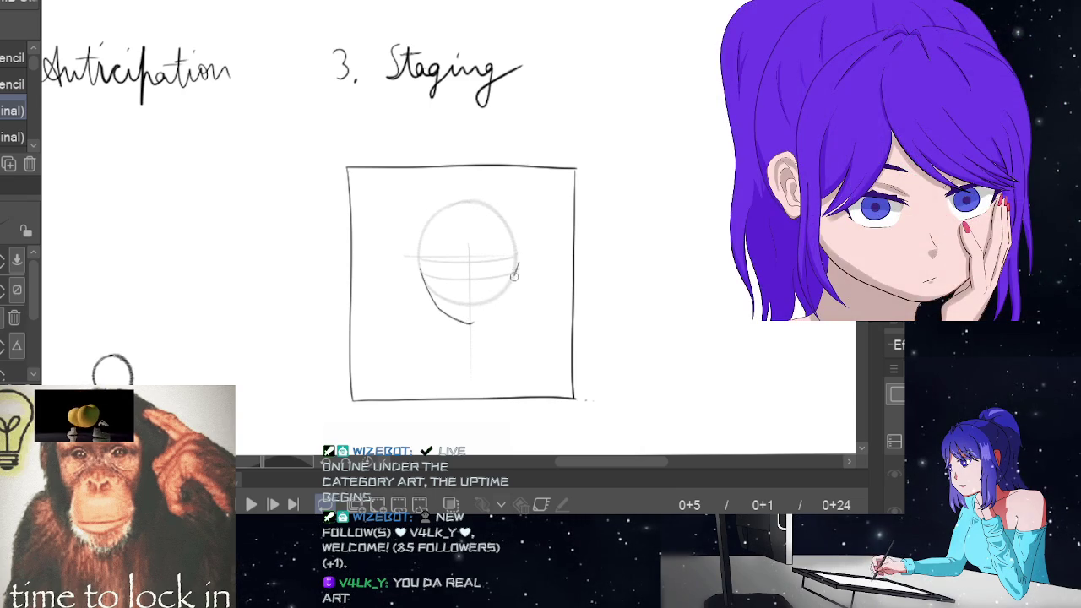
key(ctrl+z)
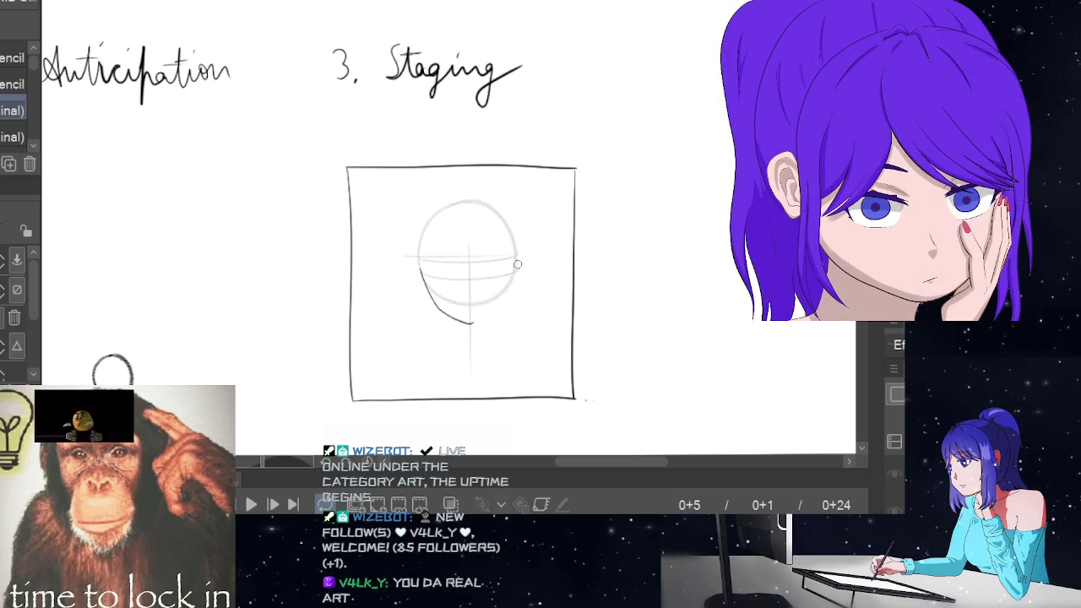
Retry the right jaw stroke toward the chin several more times.
drag(498, 302, 473, 323)
key(ctrl+z)
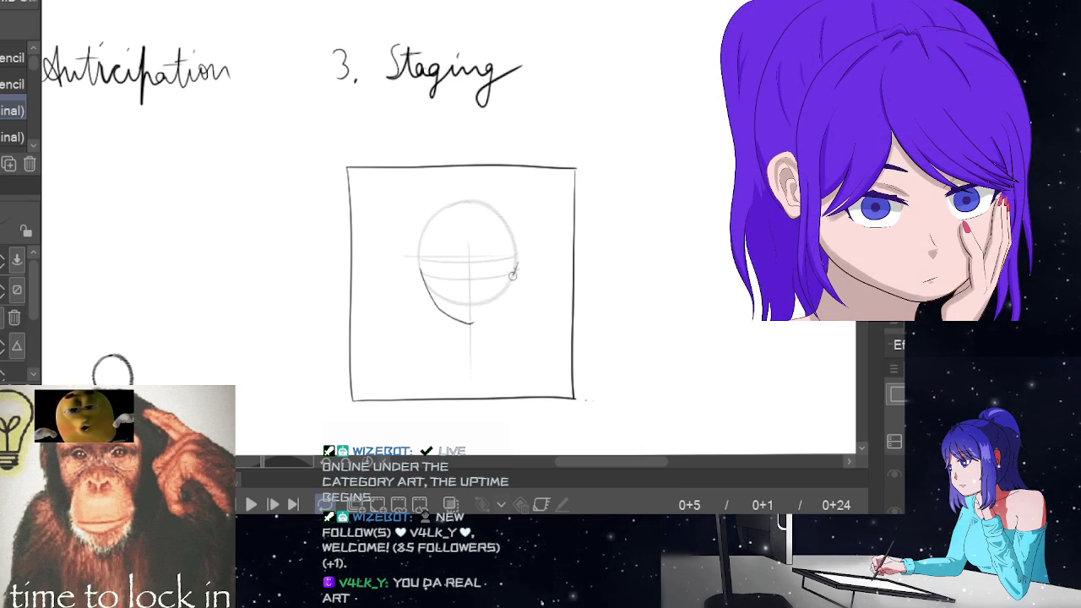
key(ctrl+z)
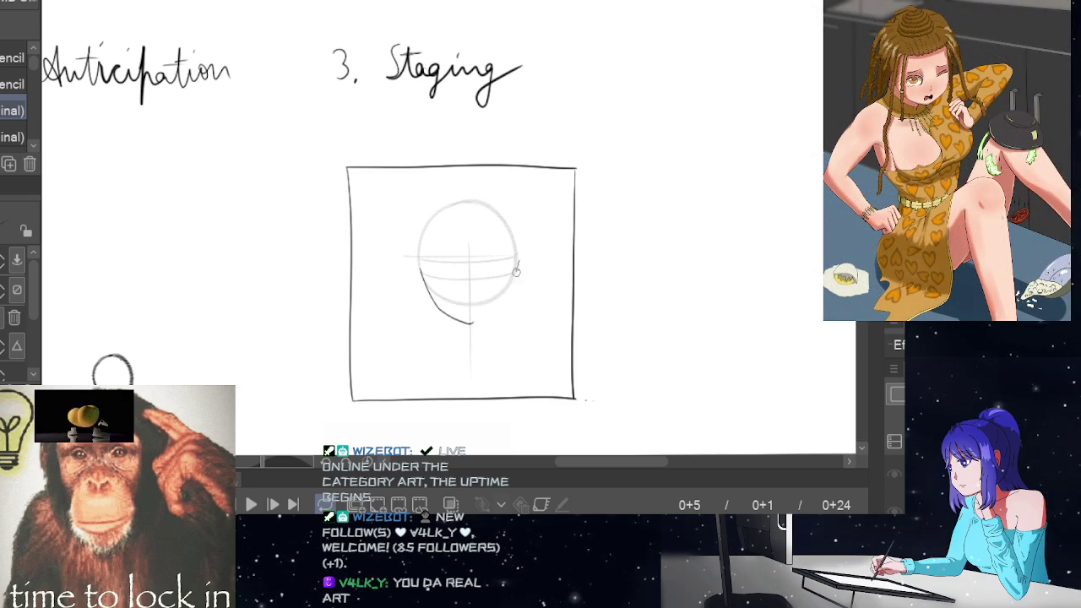
key(ctrl+z)
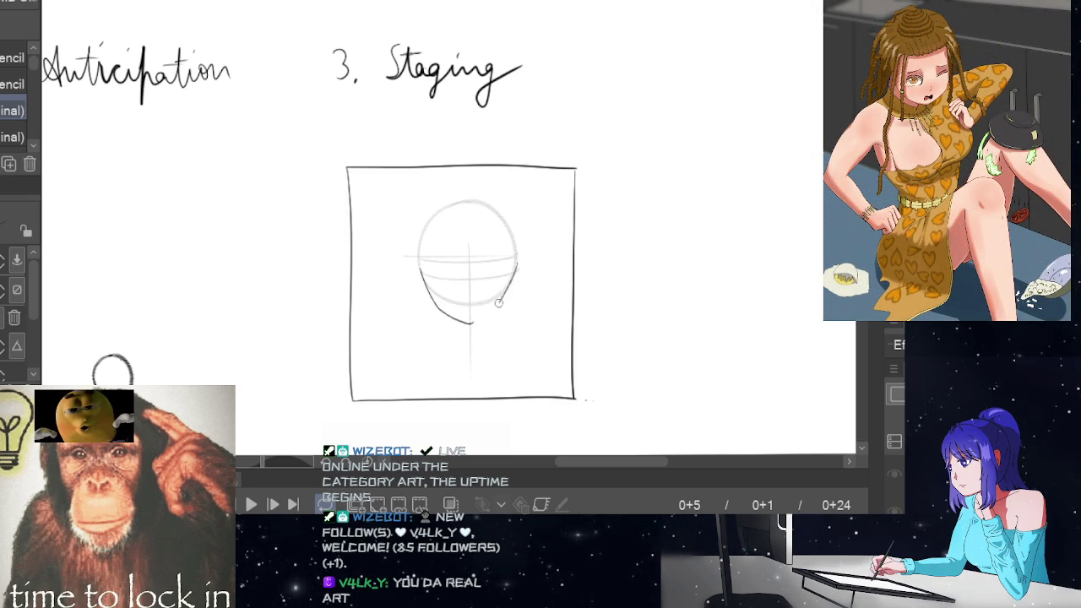
drag(518, 264, 475, 321)
key(ctrl+z)
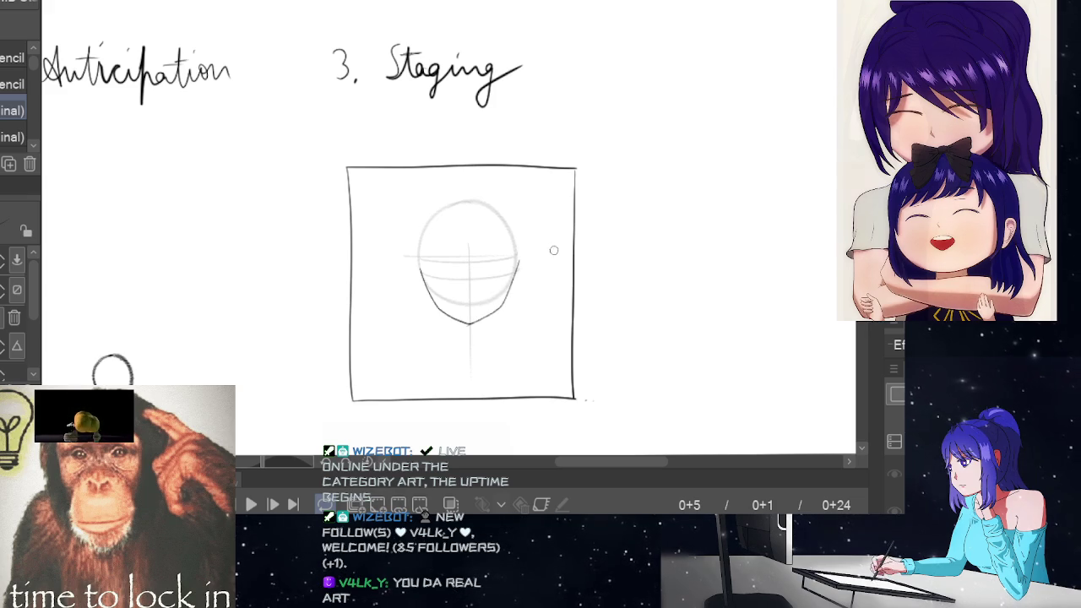
Lasso the right side of the face, shift it slightly left, and deselect.
key(e)
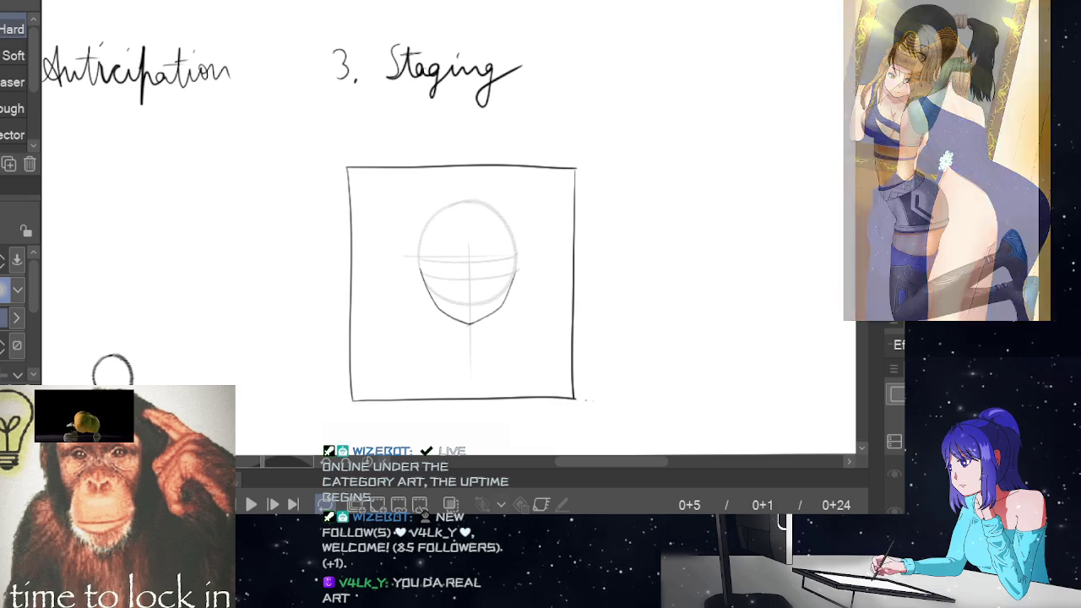
key(m)
drag(511, 270, 475, 328)
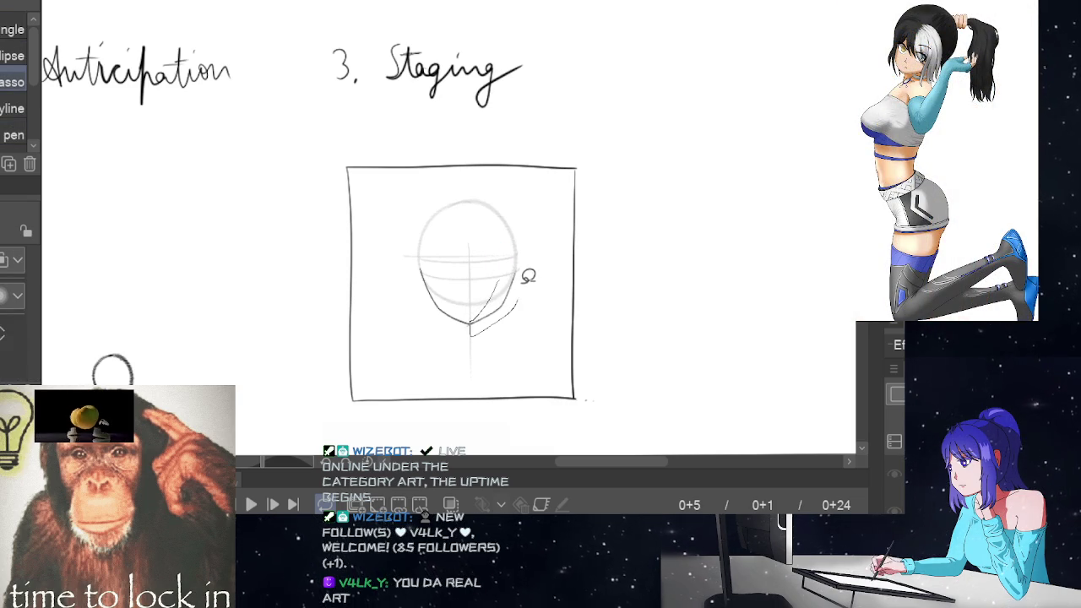
drag(527, 282, 517, 240)
click(583, 371)
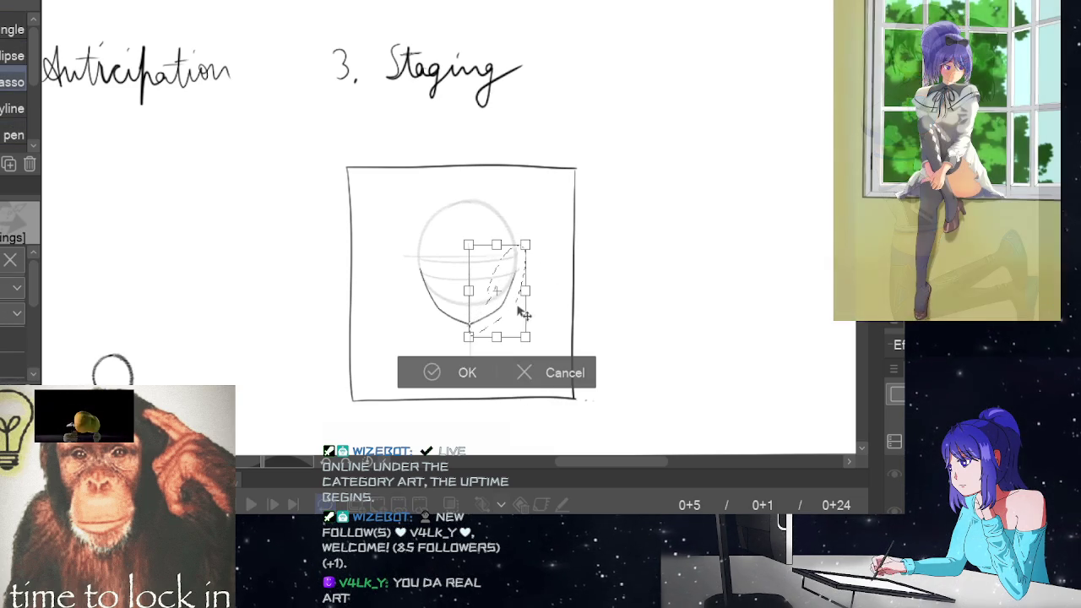
drag(509, 323, 508, 323)
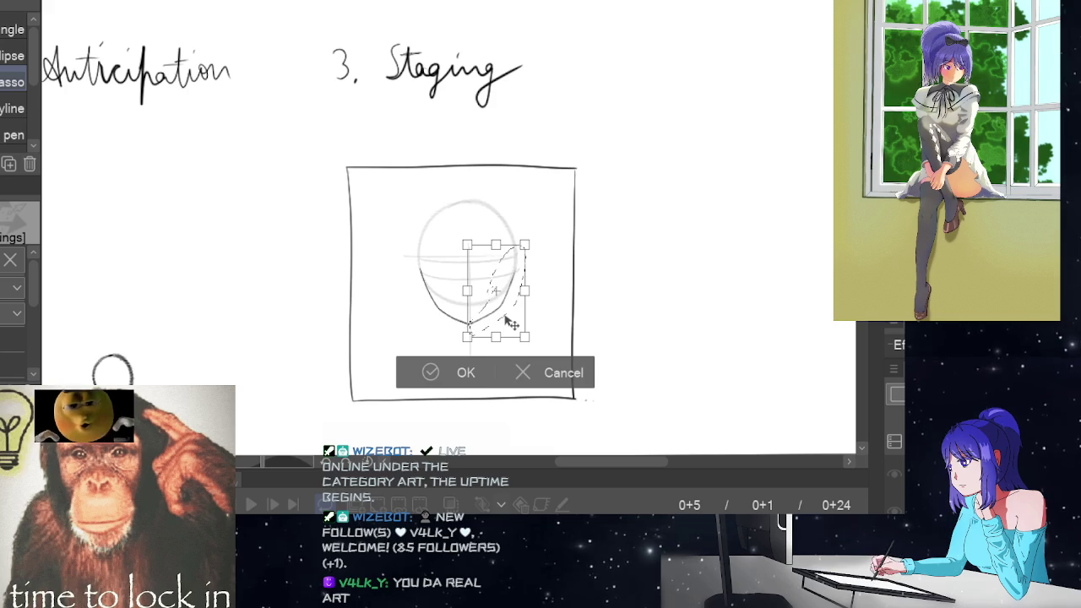
click(446, 369)
click(320, 363)
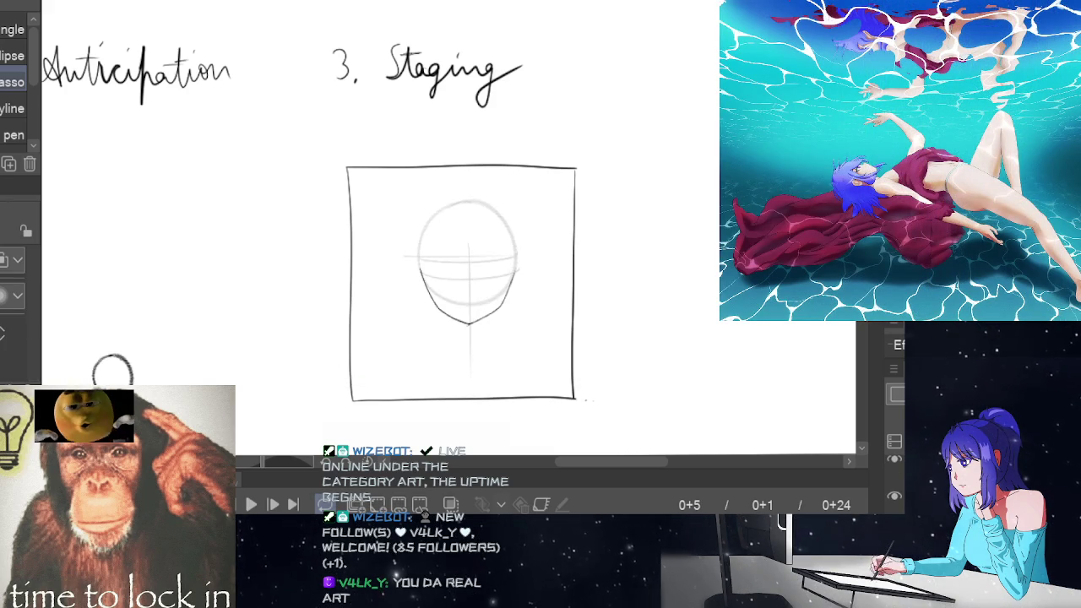
Zoom in and sketch curved eyebrow strokes along the eye guideline.
key(p)
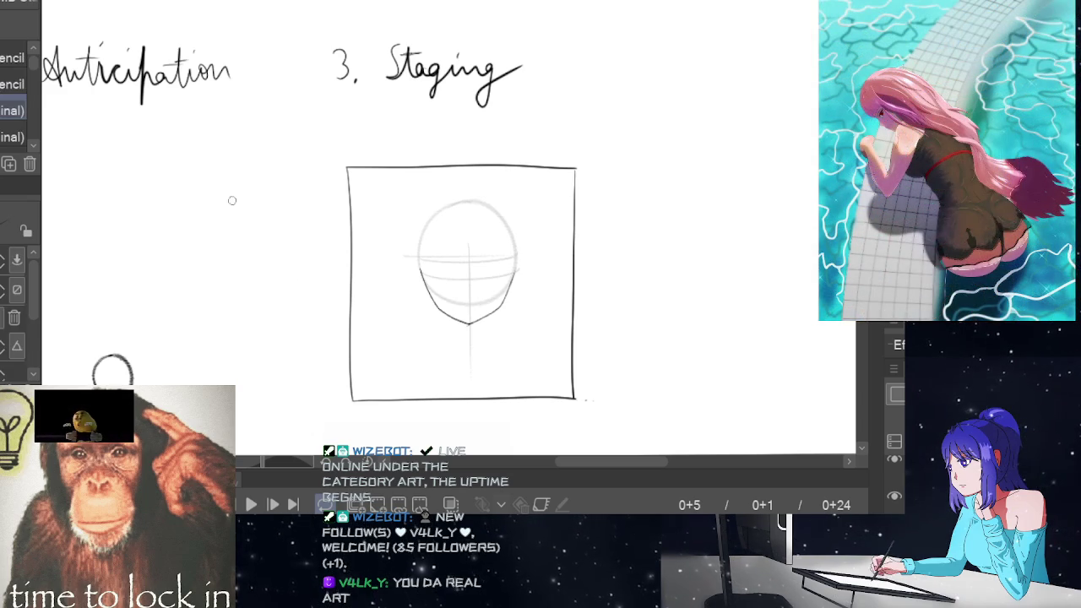
click(478, 245)
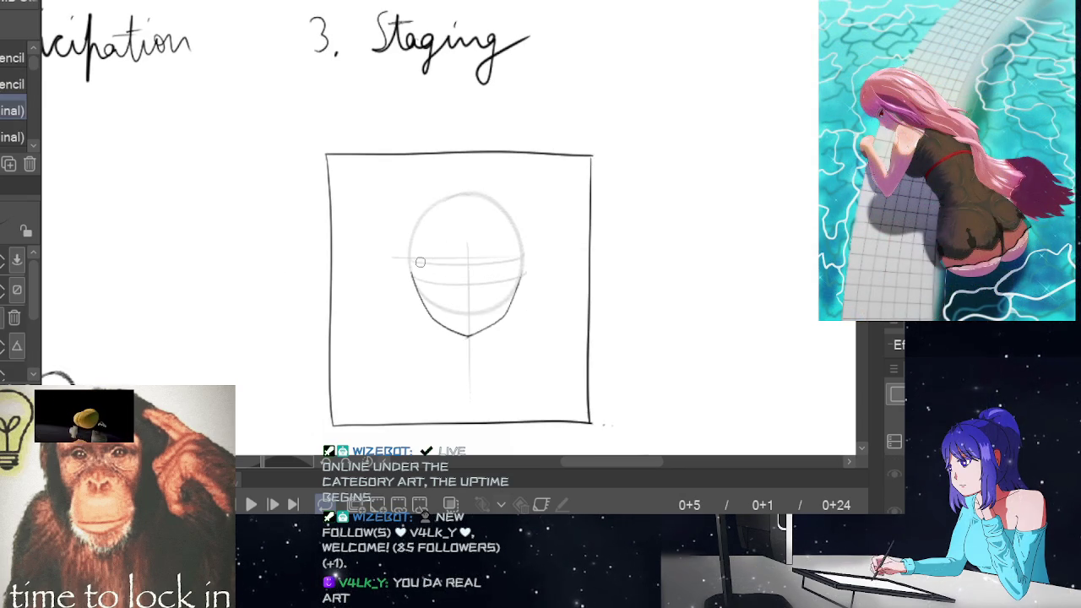
drag(421, 260, 461, 261)
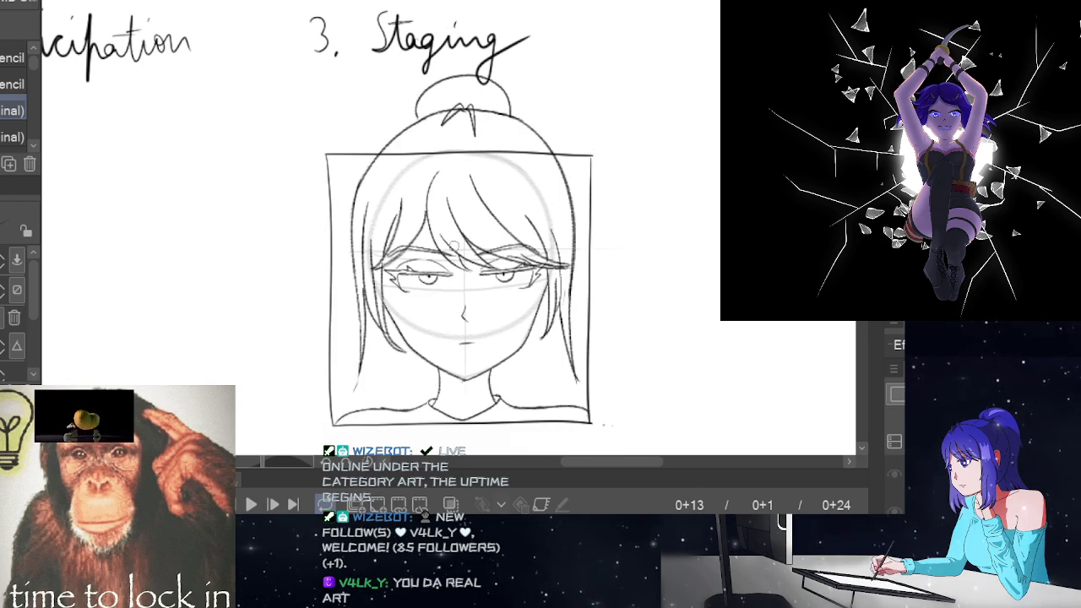
drag(418, 257, 467, 260)
key(ctrl+z)
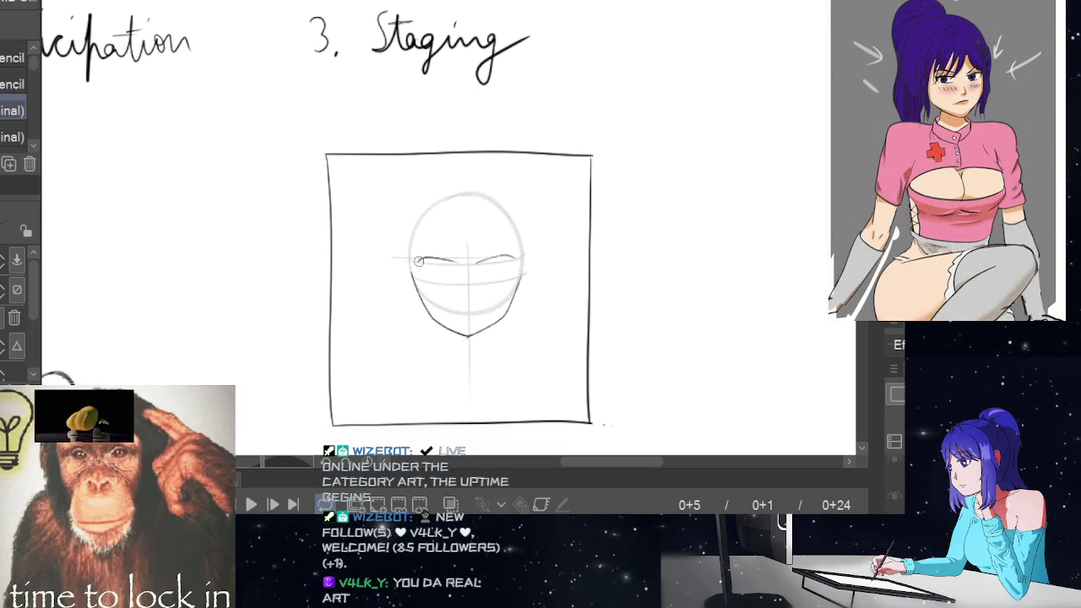
Trim the left brow, extend the right brow, draw a closed-eye line, and preview playback.
drag(454, 264, 435, 259)
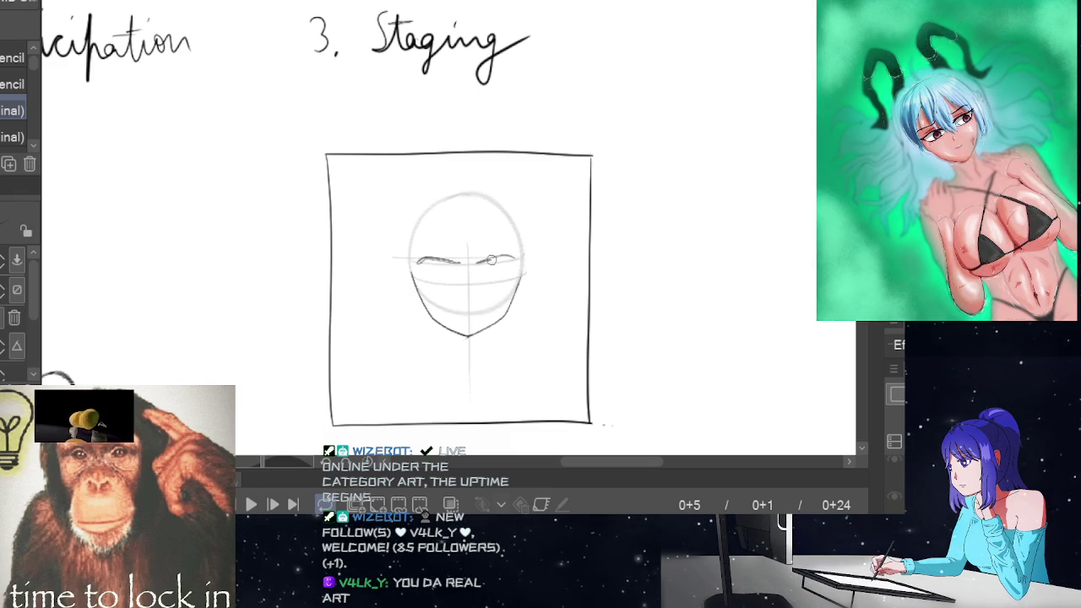
drag(508, 257, 516, 258)
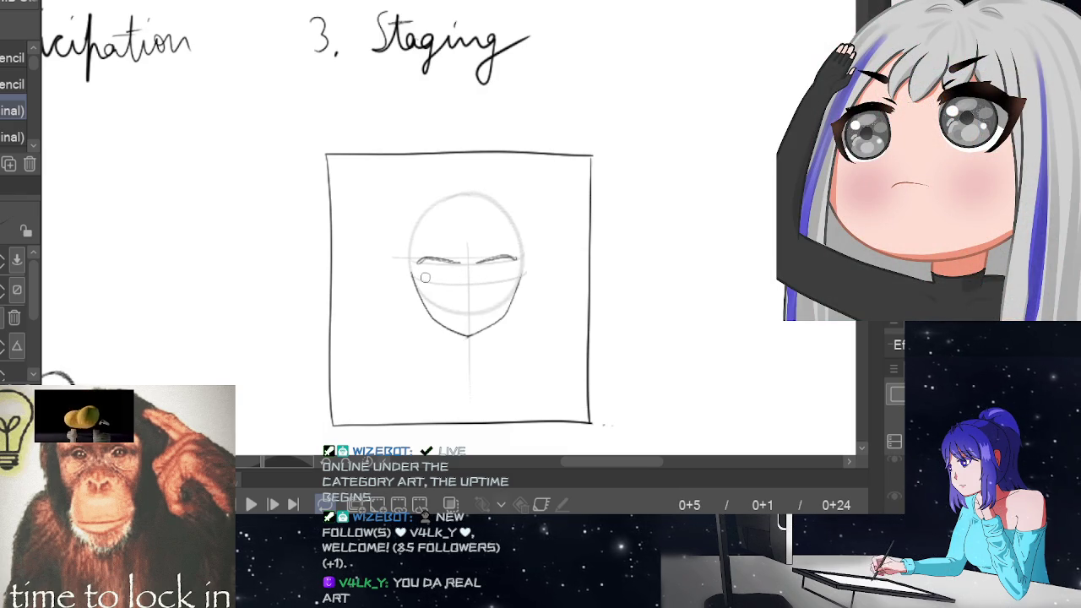
drag(425, 277, 517, 274)
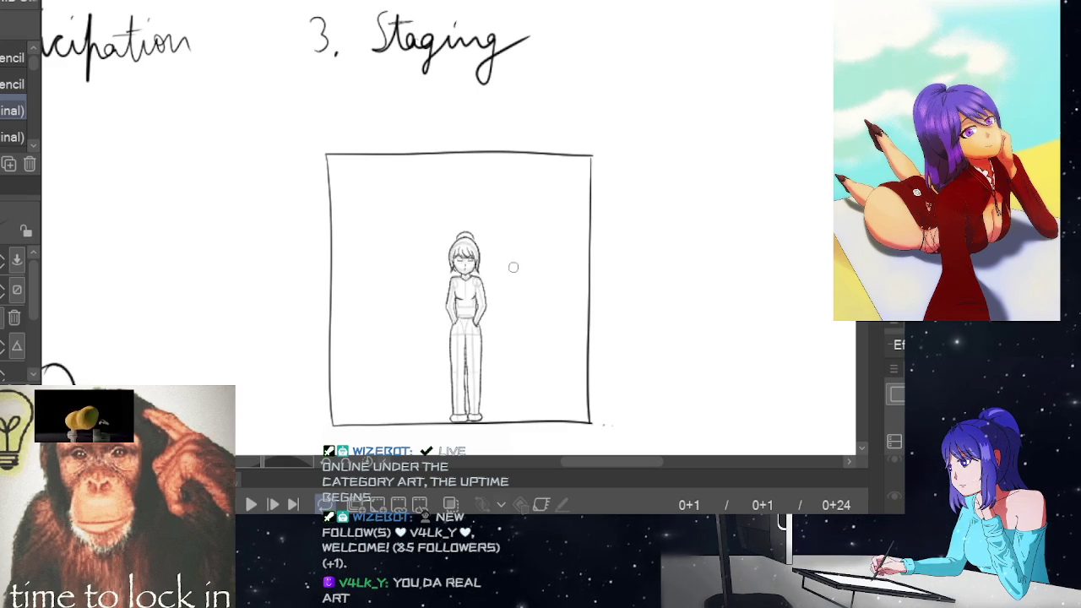
key(Return)
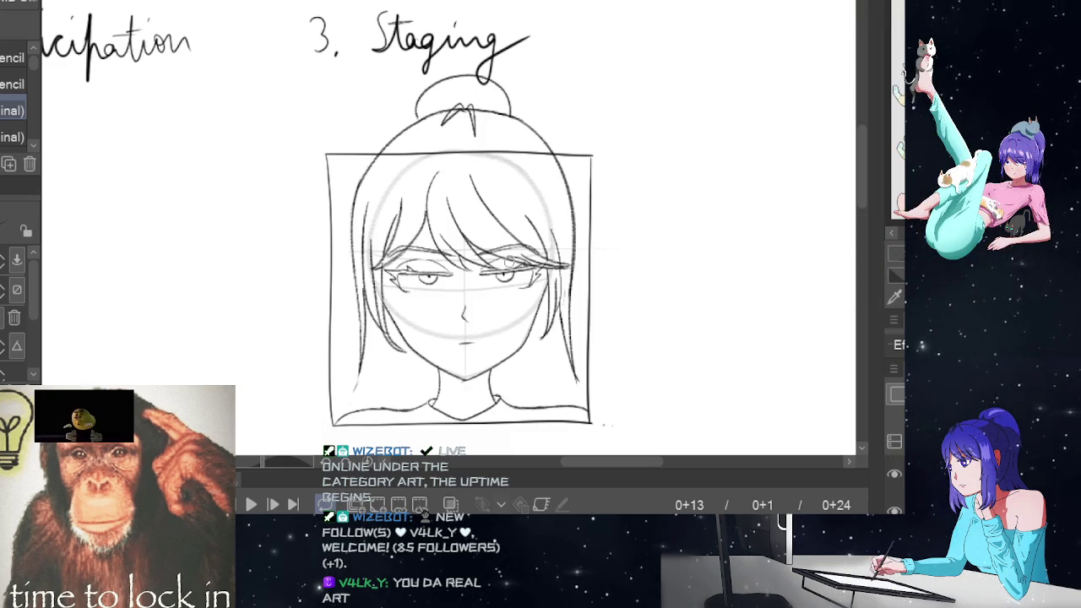
key(Return)
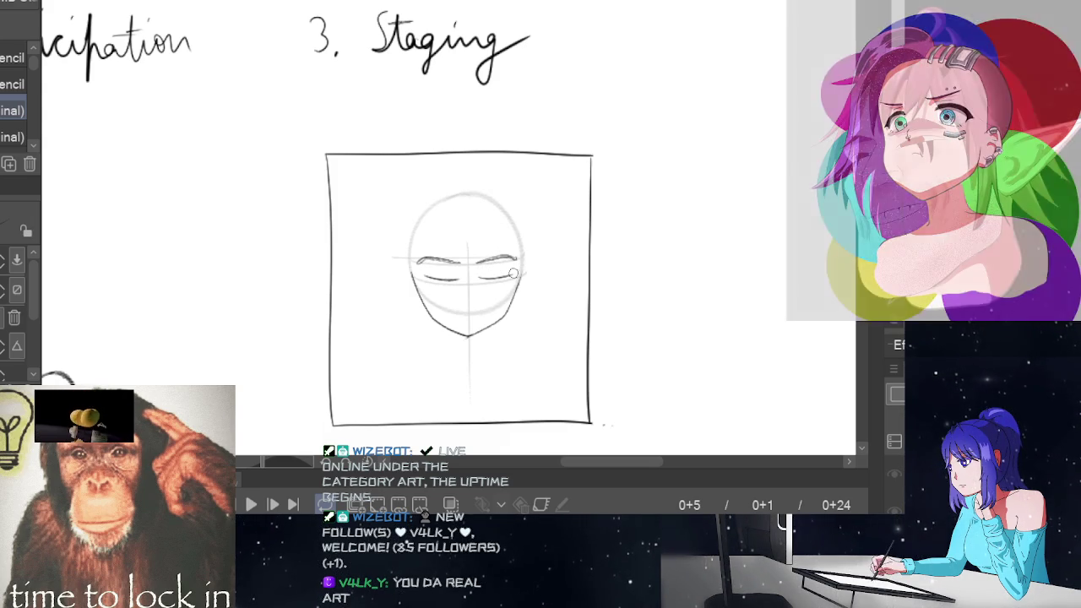
key(space)
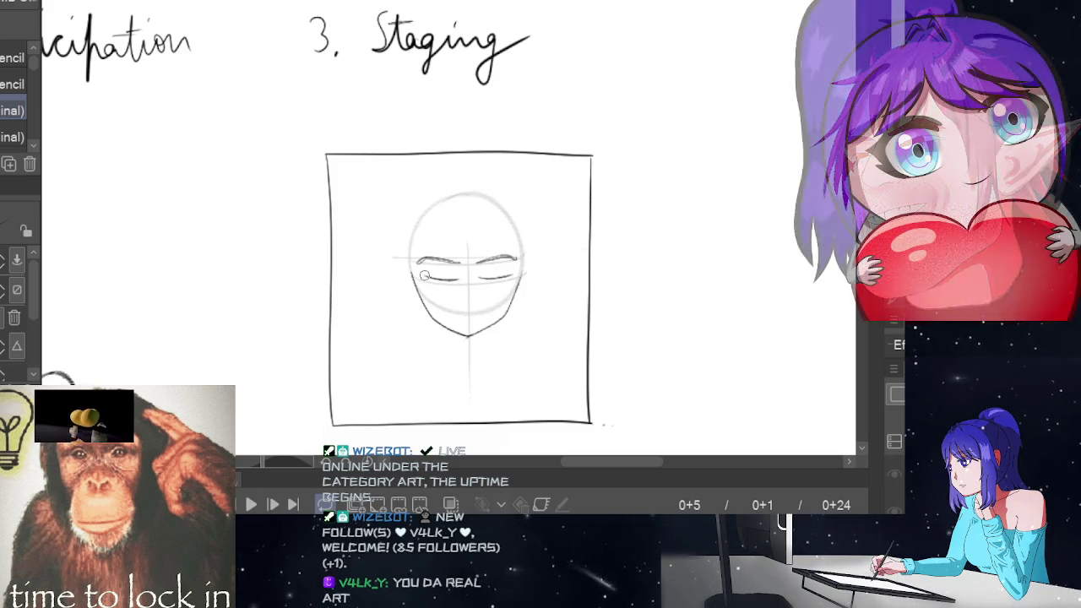
click(554, 270)
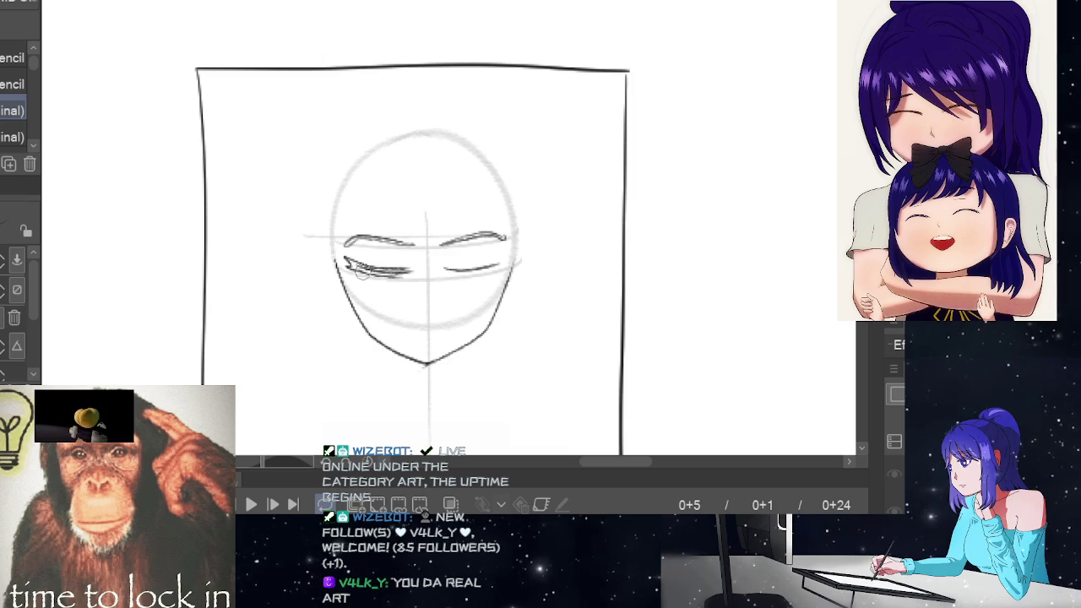
Redraw the right eye's lower line darker and add a small nose below the eyes.
key(ctrl+z)
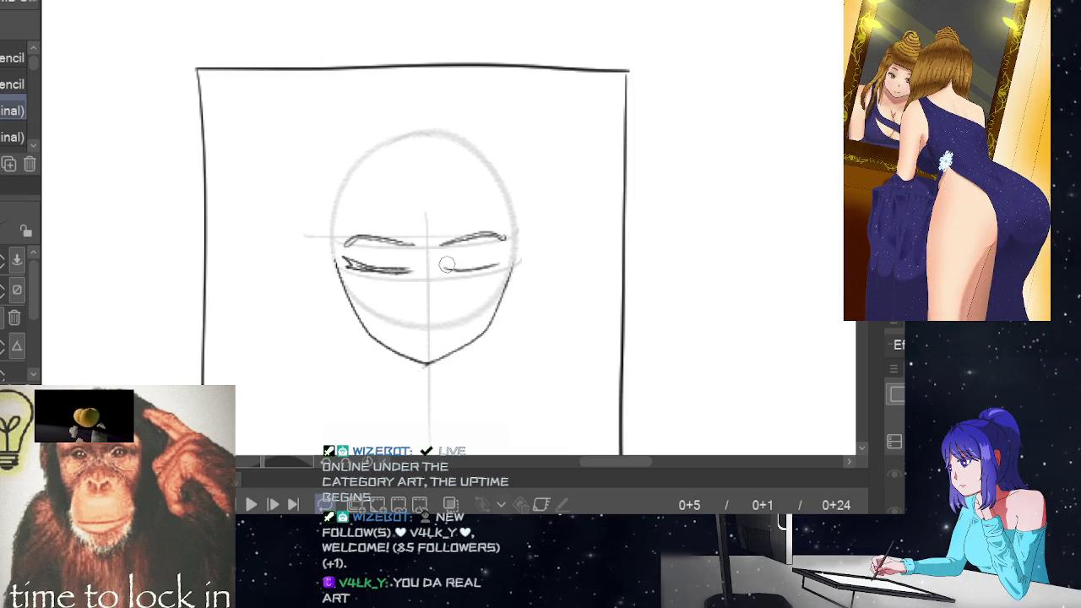
mouse_move(474, 265)
mouse_down()
mouse_move(500, 261)
mouse_move(478, 267)
mouse_up()
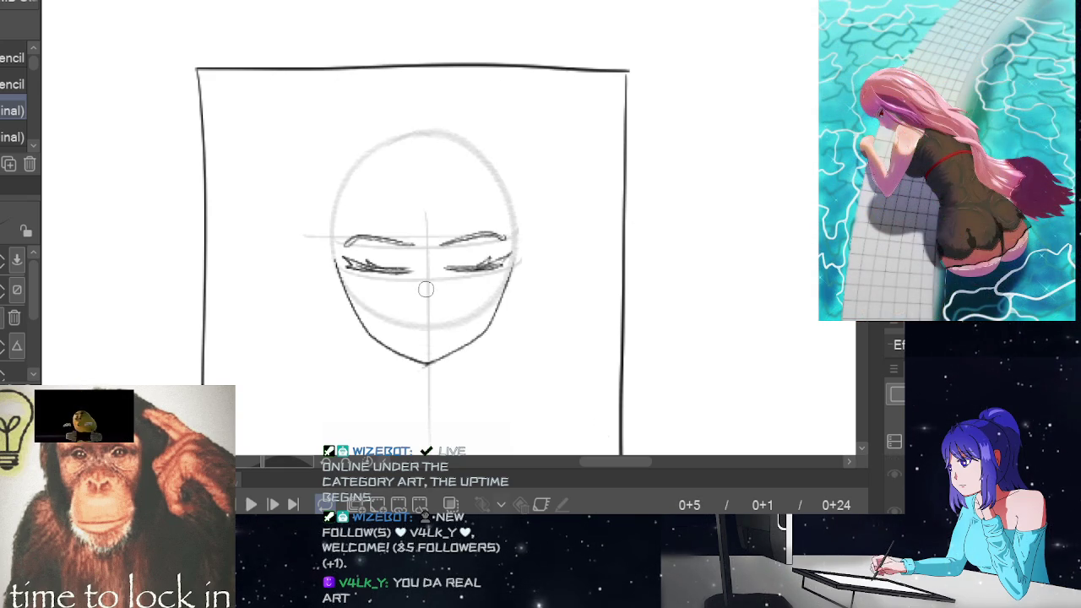
drag(430, 296, 441, 296)
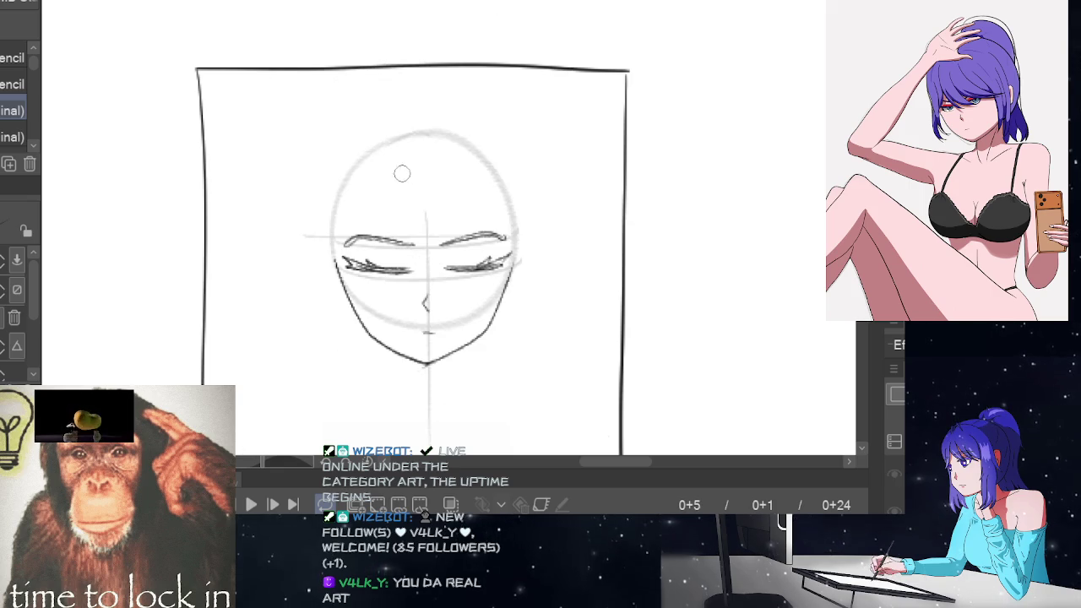
Draw a curved fringe strand from the crown toward the eyes.
drag(392, 166, 410, 260)
key(ctrl+z)
drag(391, 166, 410, 262)
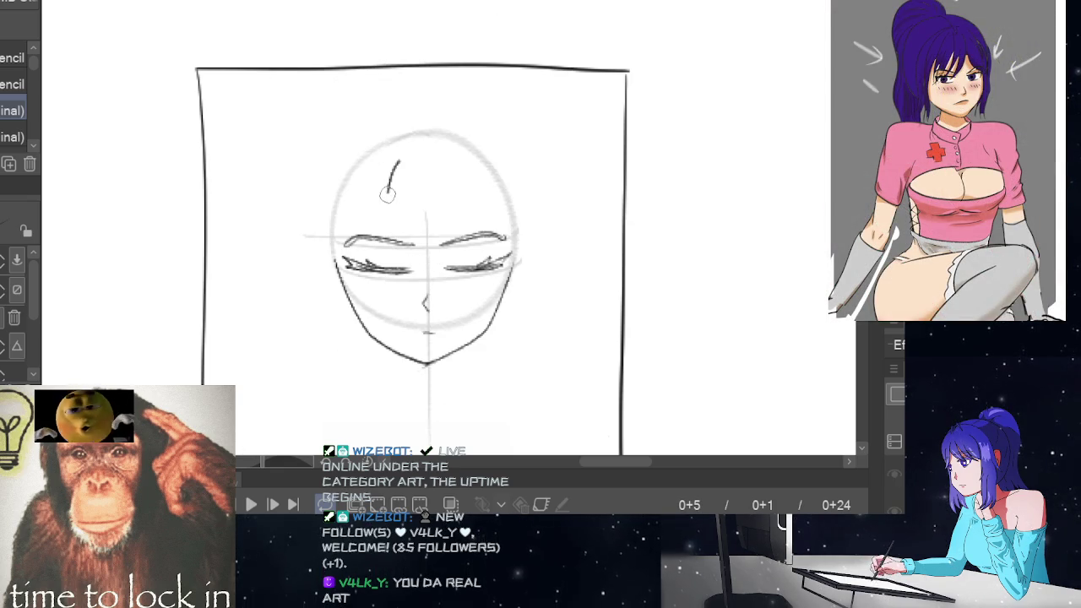
key(ctrl+z)
drag(398, 166, 441, 261)
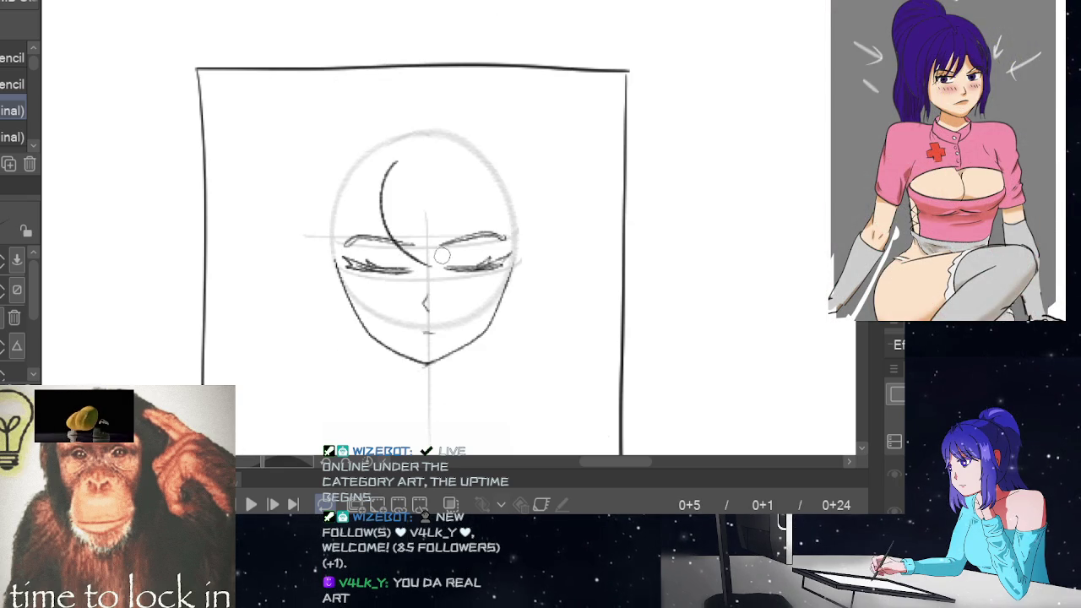
key(Right)
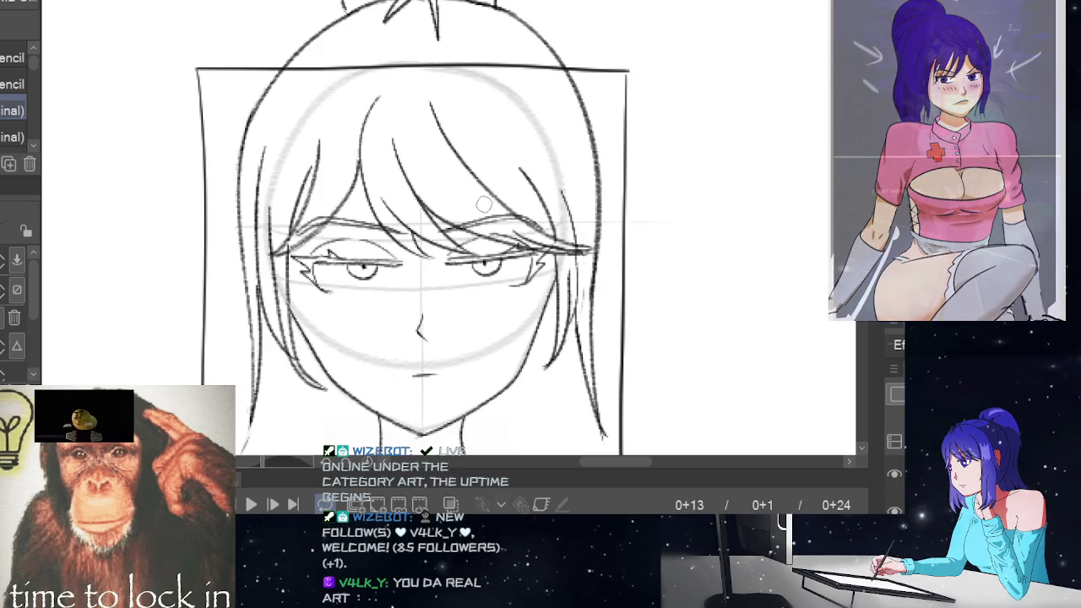
key(Left)
Add a second fringe strand to the right eye and flip frames to compare.
drag(402, 177, 466, 260)
key(ctrl+z)
drag(409, 187, 466, 260)
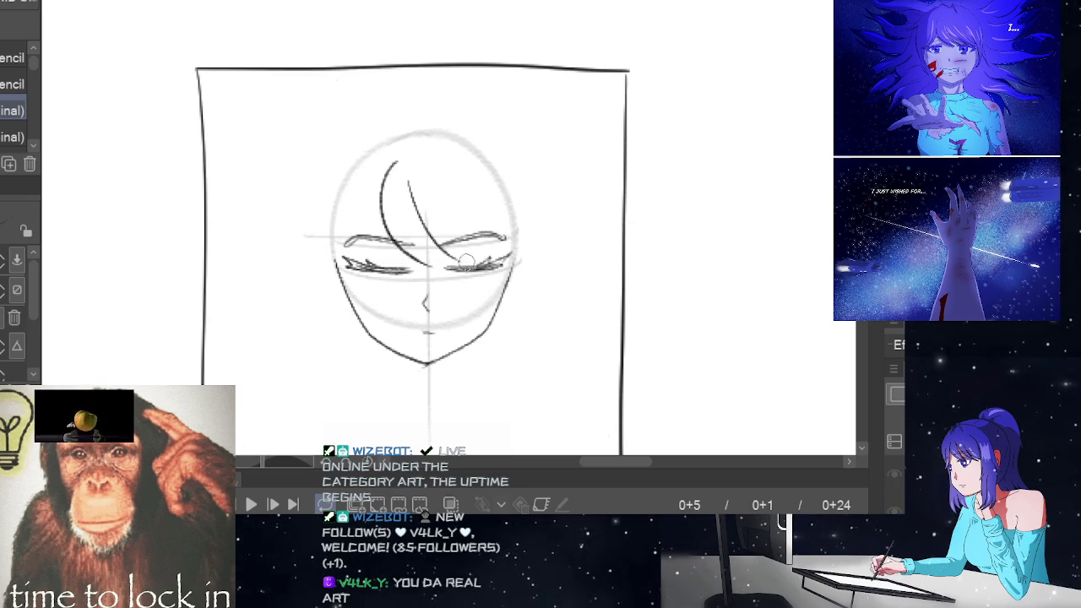
key(Left)
key(Right)
key(Right)
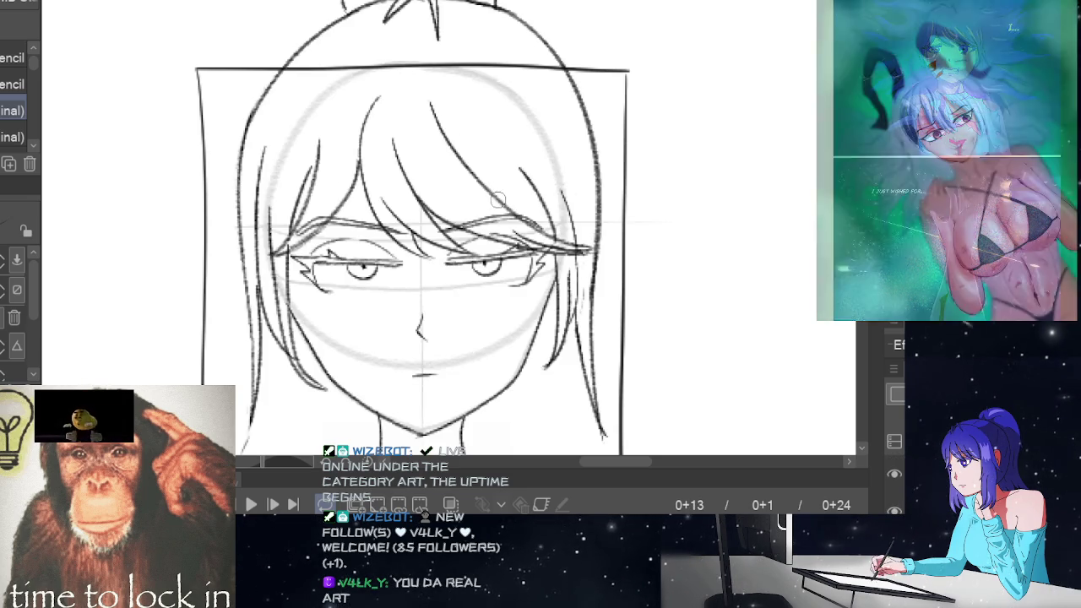
key(Left)
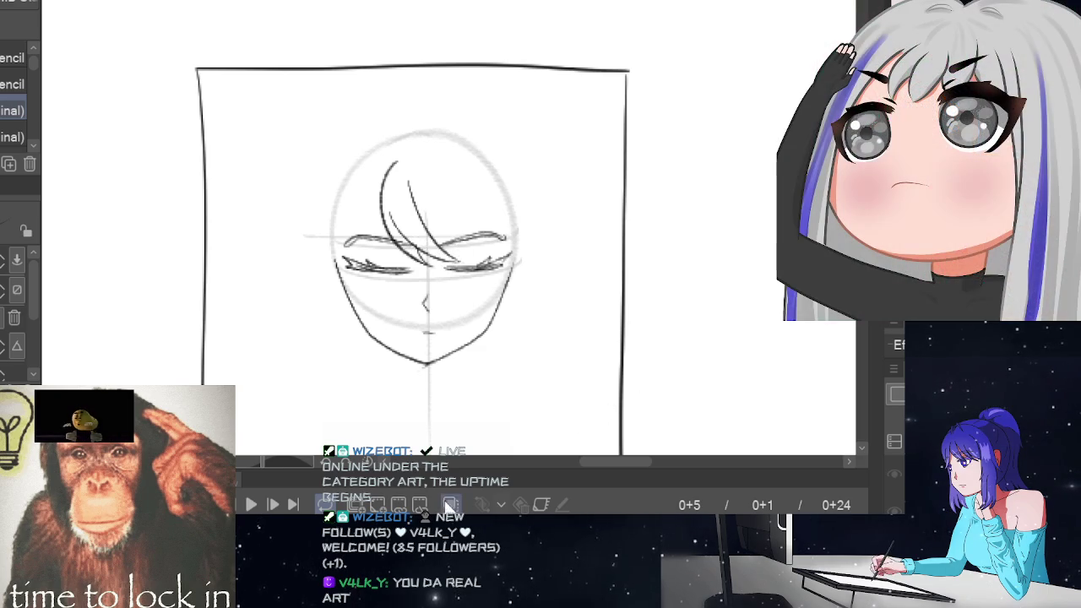
Toggle onion skin and flip between frames 0+5 and 0+13 to compare.
click(450, 504)
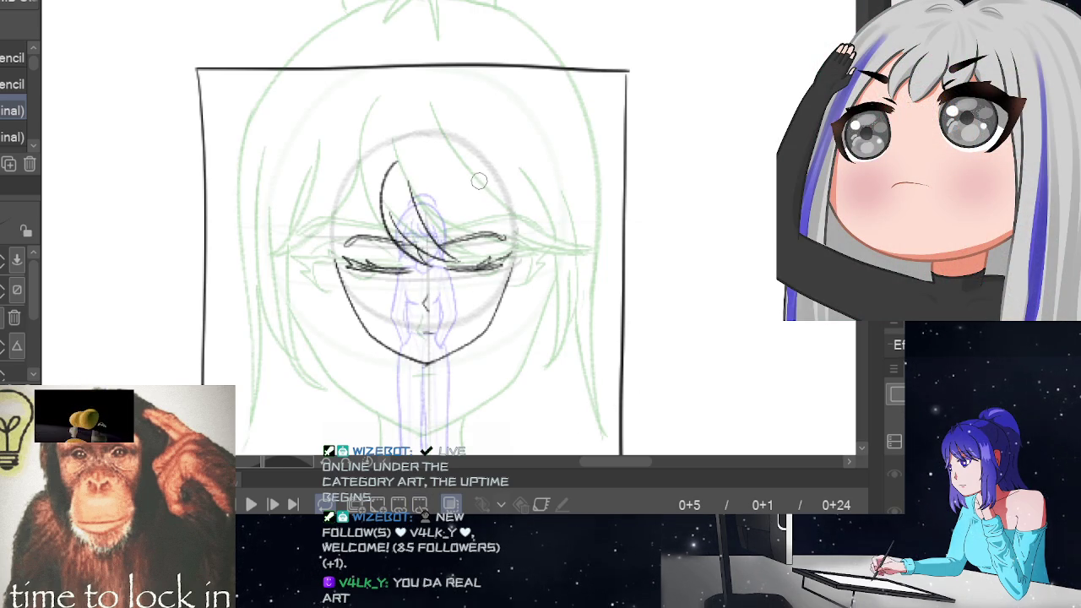
key(Right)
key(Right)
key(Right)
key(Right)
key(Right)
key(Right)
key(Right)
key(Right)
key(Left)
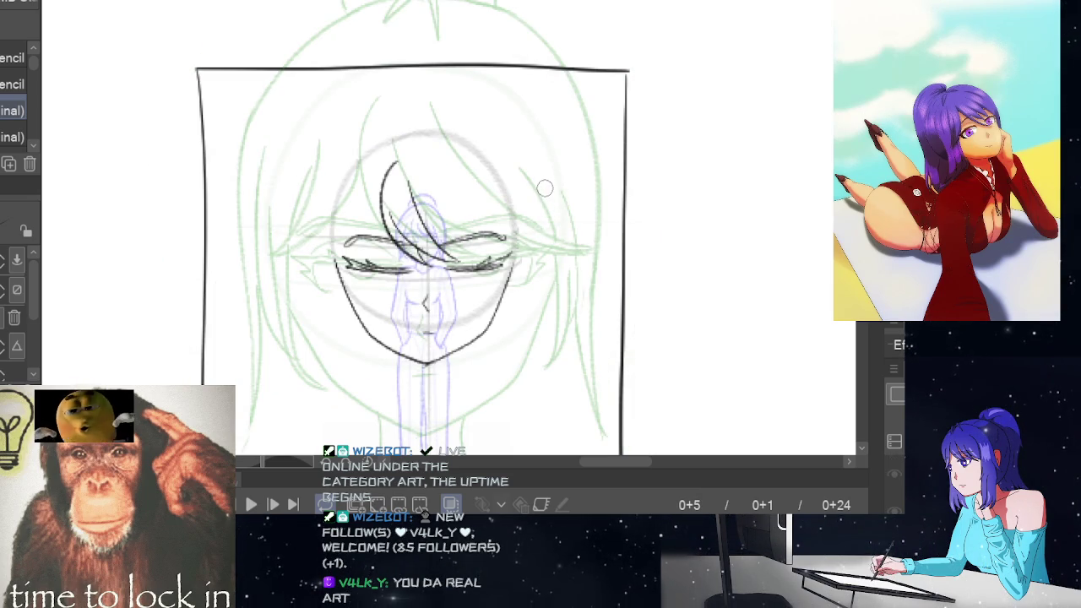
key(o)
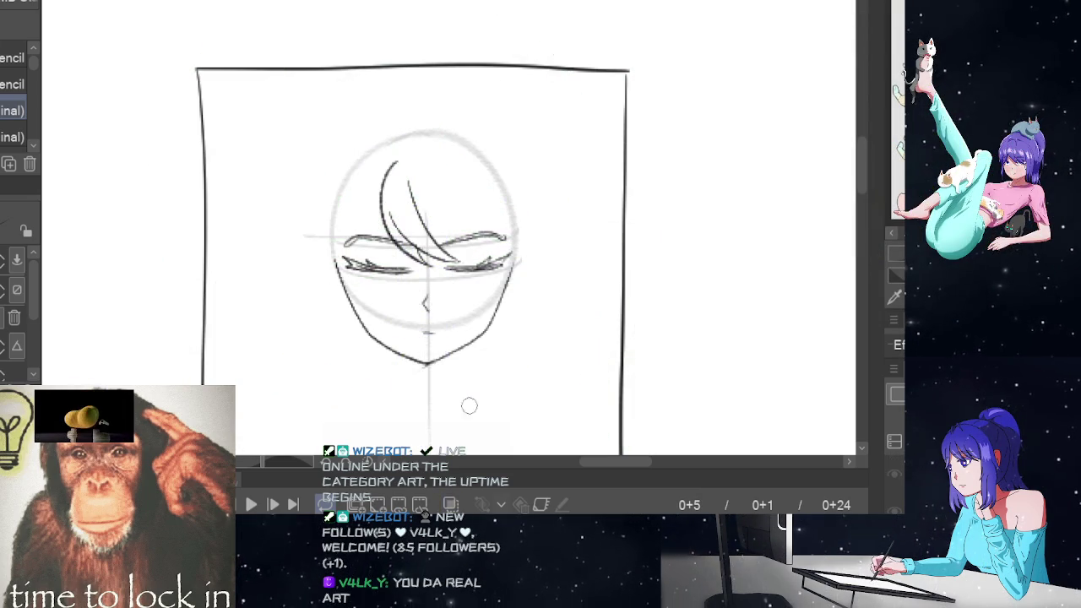
key(Right)
key(Left)
key(Right)
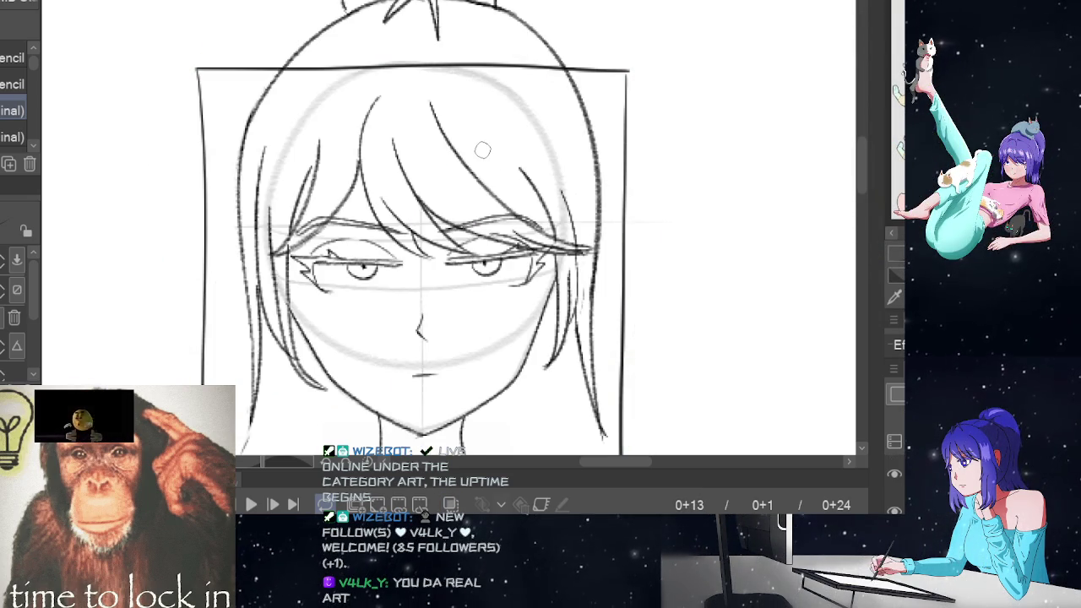
key(Left)
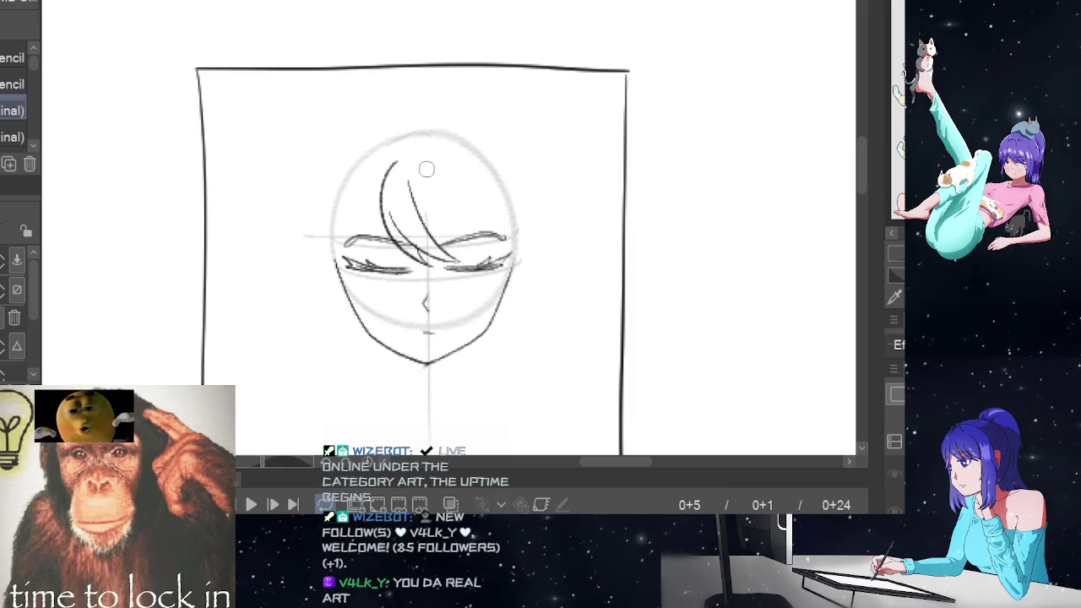
key(Left)
key(Right)
key(Right)
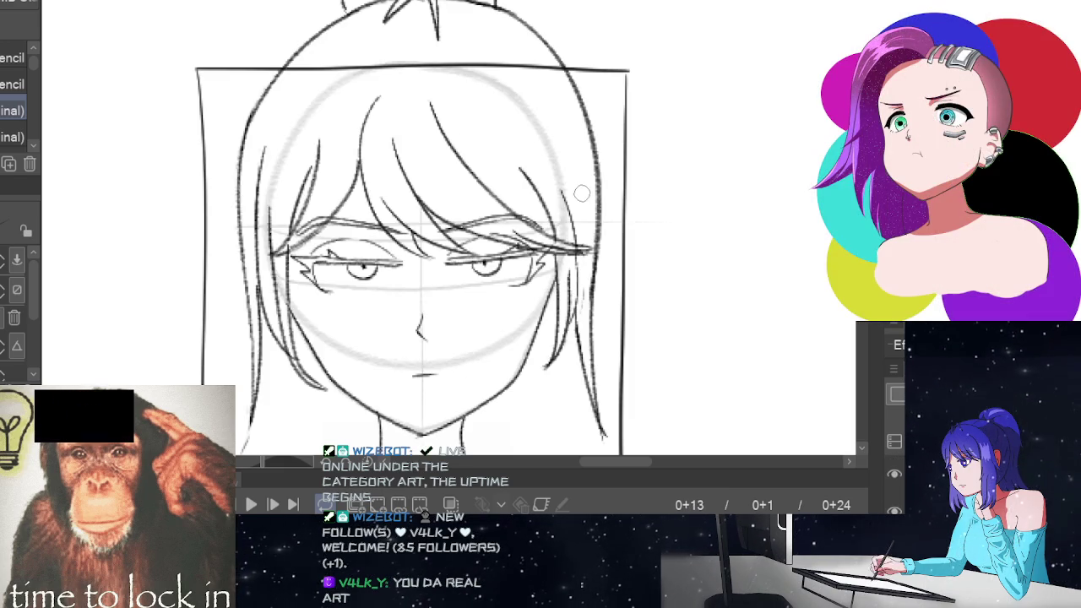
key(Left)
Redraw the long fringe strand over the right eye and add two more fringe strands.
key(ctrl+z)
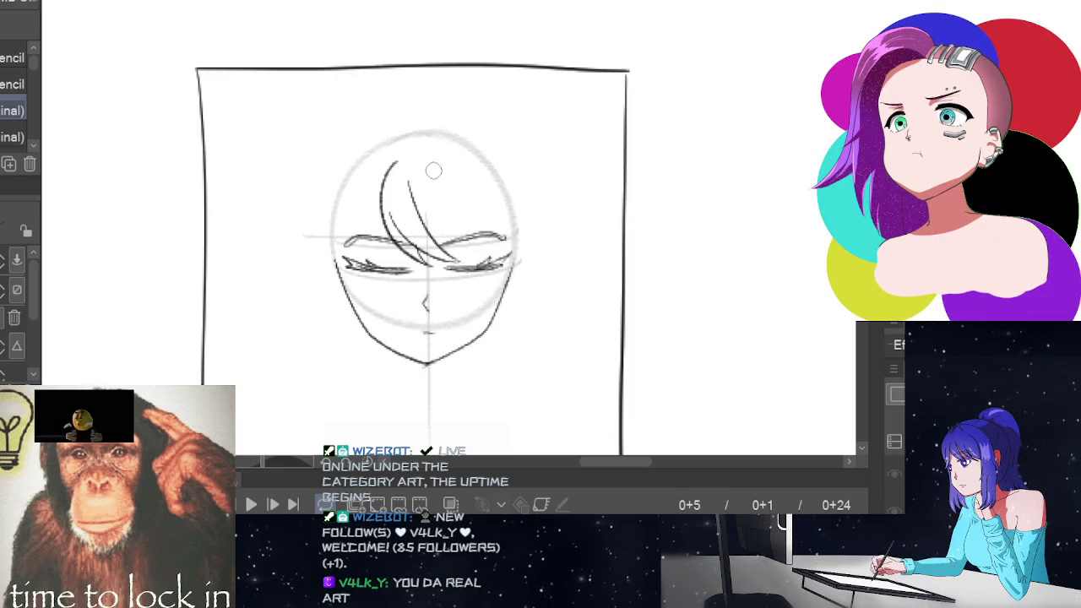
mouse_move(430, 165)
mouse_down()
mouse_move(515, 253)
mouse_move(540, 261)
mouse_up()
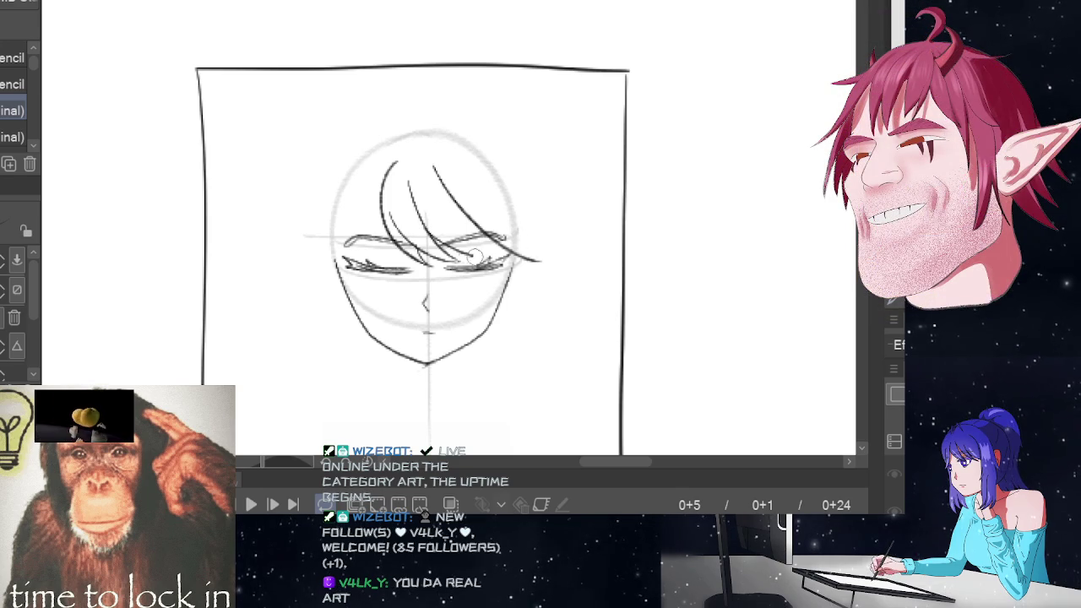
drag(433, 238, 545, 255)
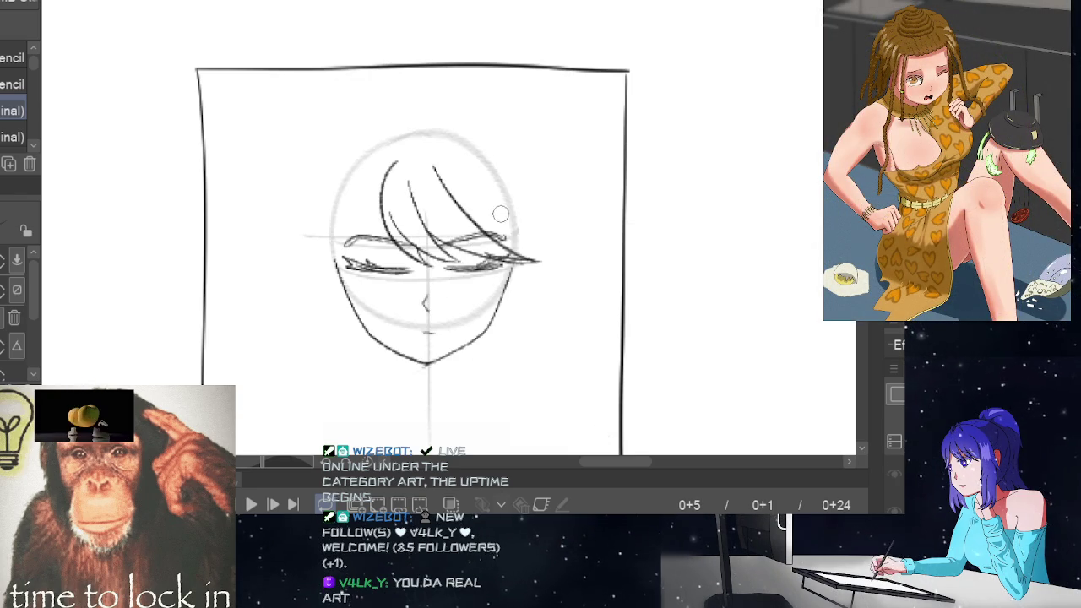
drag(492, 203, 504, 229)
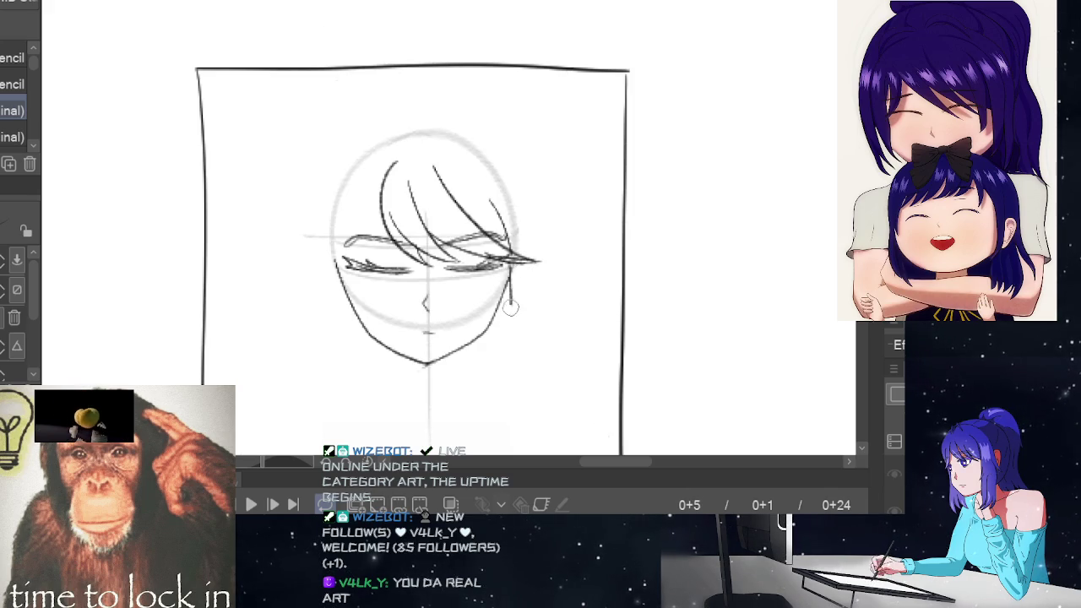
Add a hair lock along the right jaw and try a curved hair outline.
drag(510, 268, 494, 329)
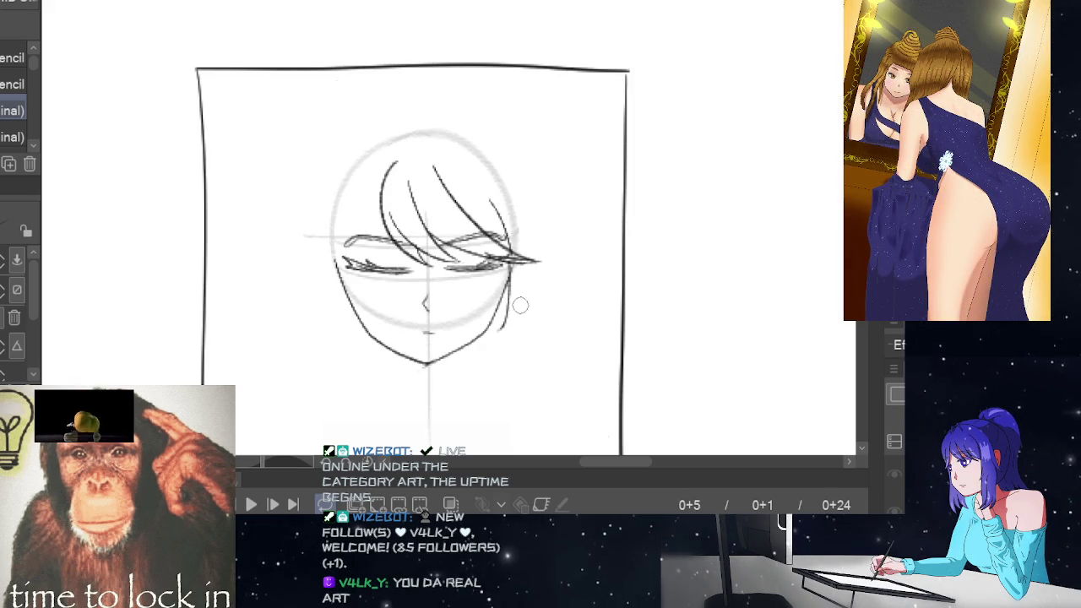
key(ctrl+z)
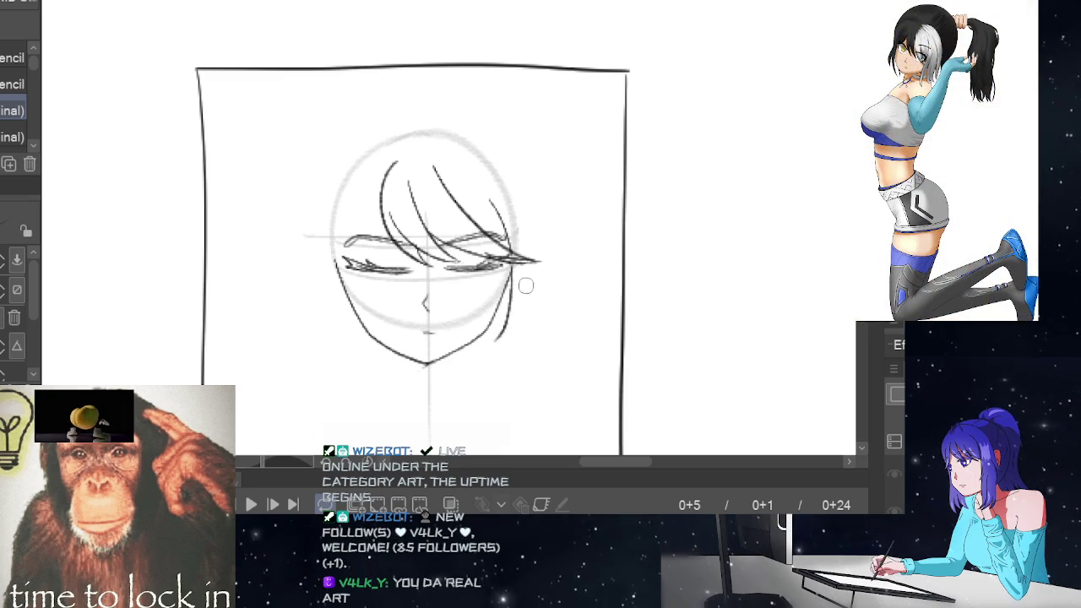
key(space)
key(space)
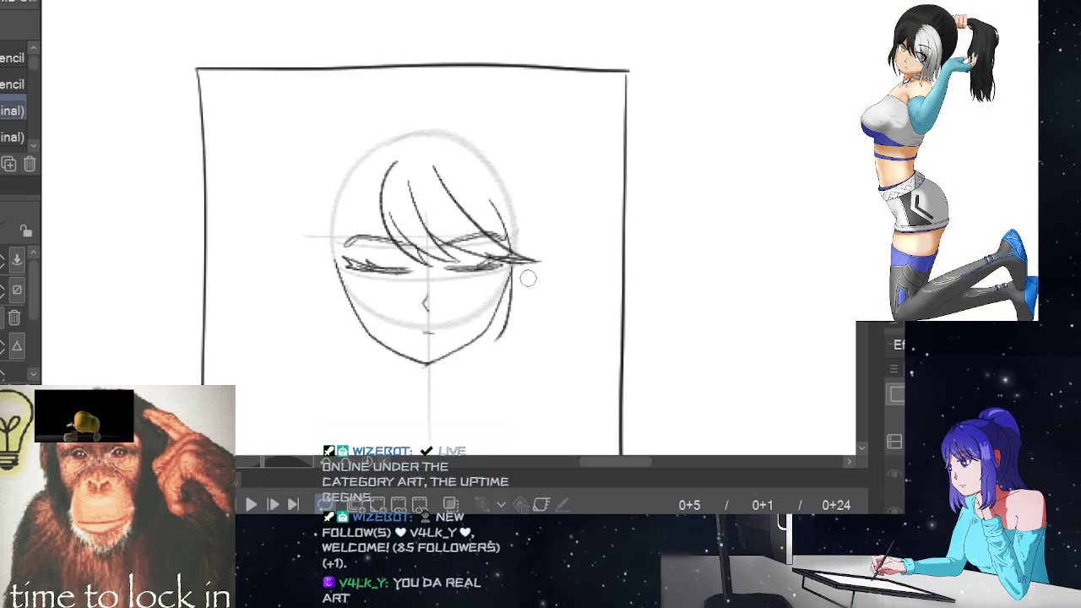
drag(519, 277, 505, 336)
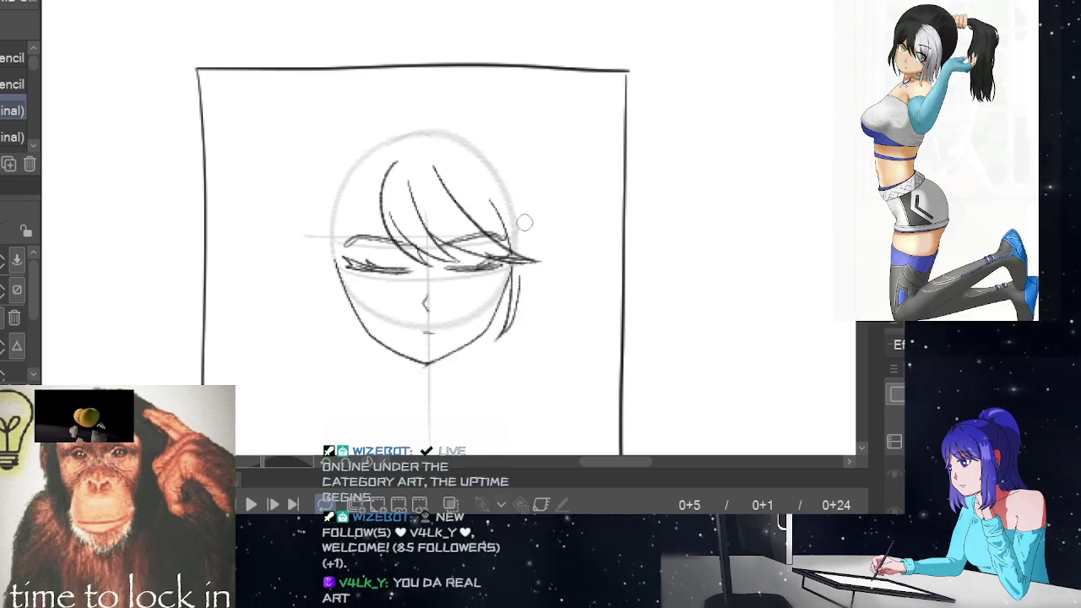
key(space)
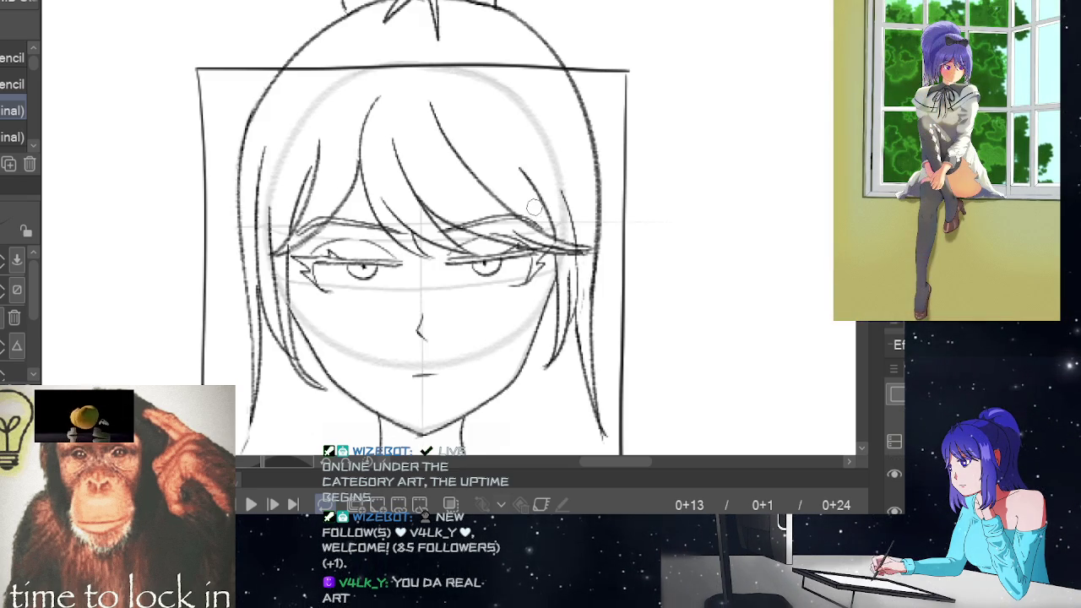
key(space)
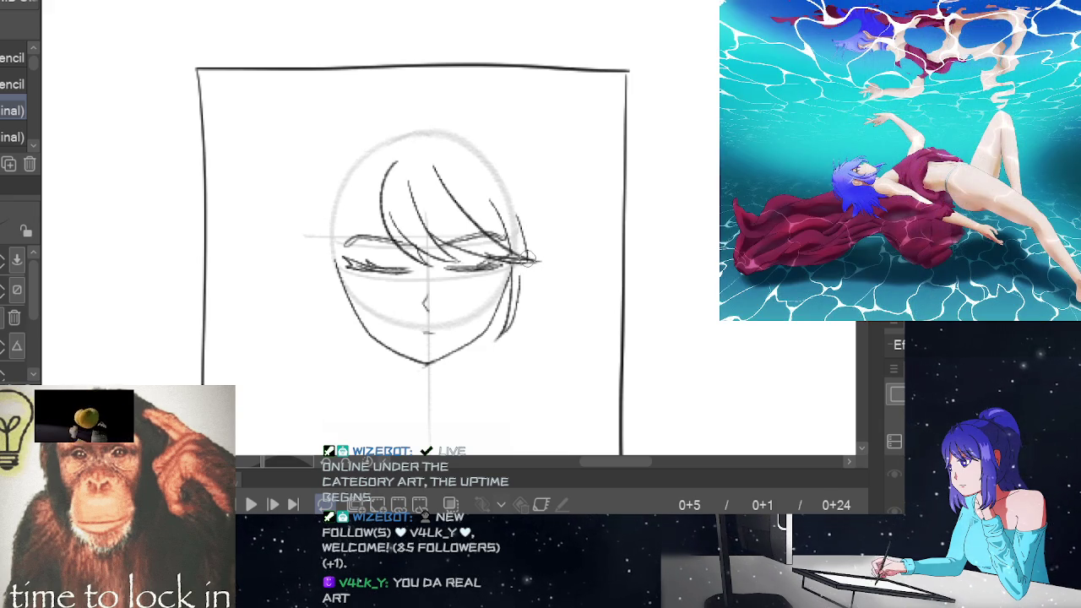
drag(532, 253, 512, 319)
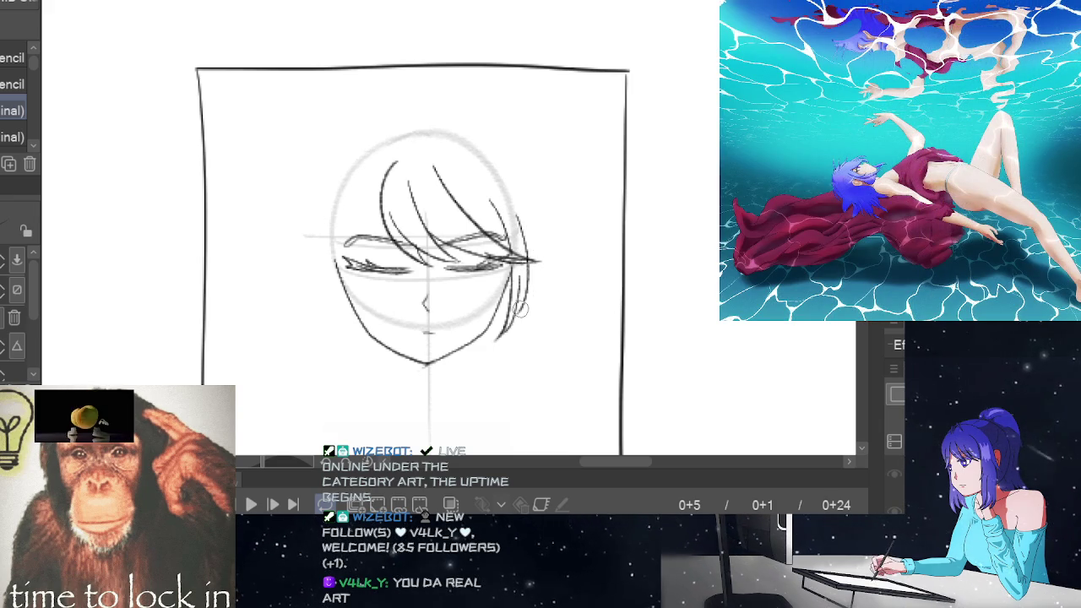
key(ctrl+z)
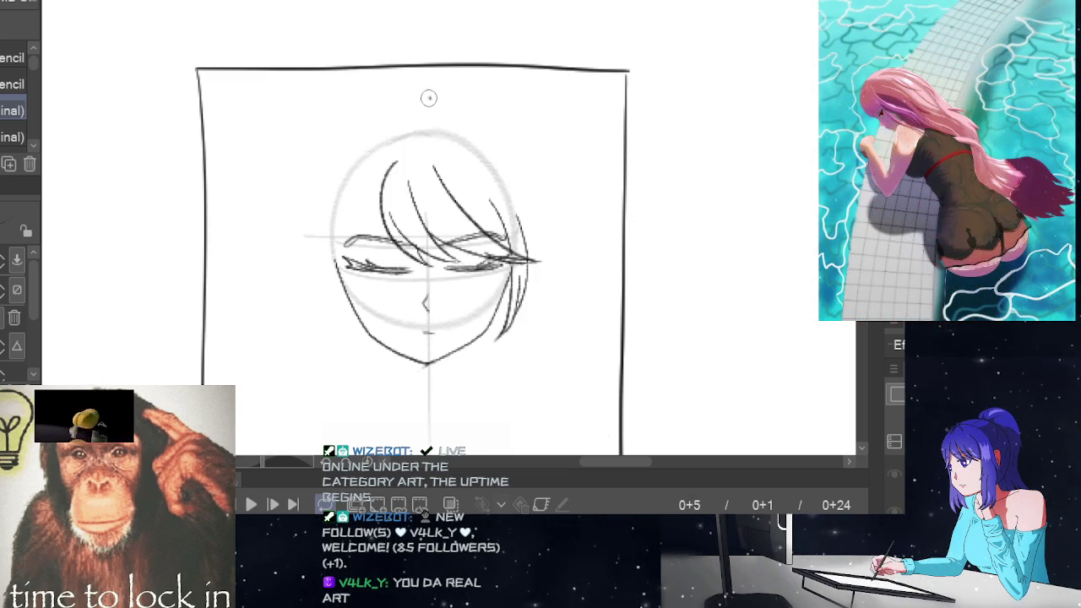
drag(430, 98, 309, 275)
Draw the hair outline down the left side of the face and try outlines on the right.
key(ctrl+z)
mouse_move(426, 98)
mouse_down()
mouse_move(330, 157)
mouse_move(319, 270)
mouse_up()
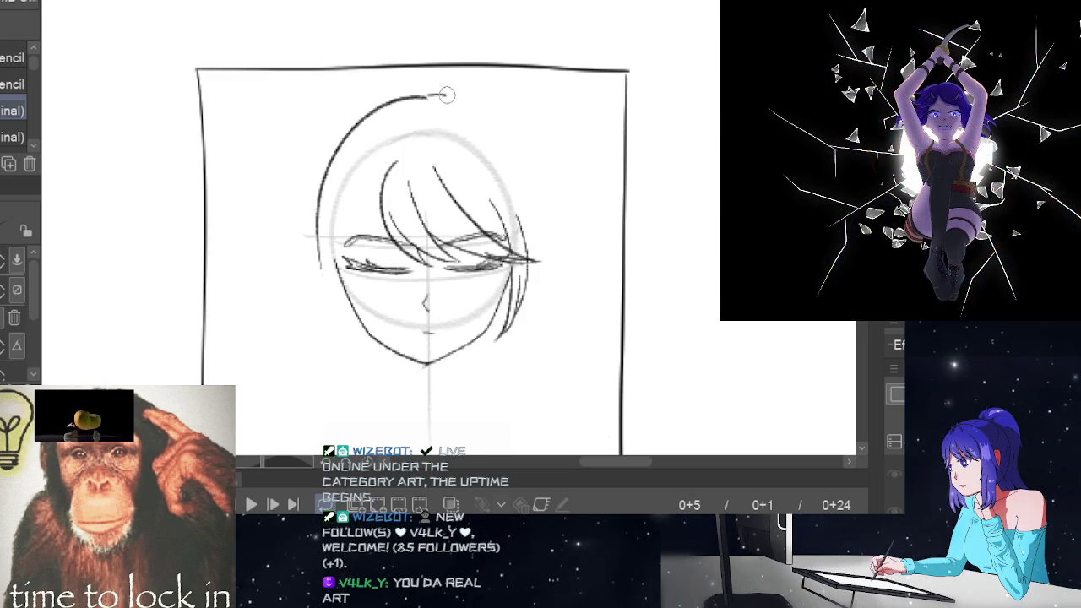
drag(440, 94, 528, 233)
key(ctrl+z)
mouse_move(445, 94)
mouse_down()
mouse_move(532, 249)
mouse_move(520, 311)
mouse_up()
key(ctrl+z)
mouse_move(426, 98)
mouse_down()
mouse_move(502, 121)
mouse_move(524, 292)
mouse_up()
mouse_move(429, 96)
mouse_down()
mouse_move(499, 121)
mouse_move(532, 323)
mouse_up()
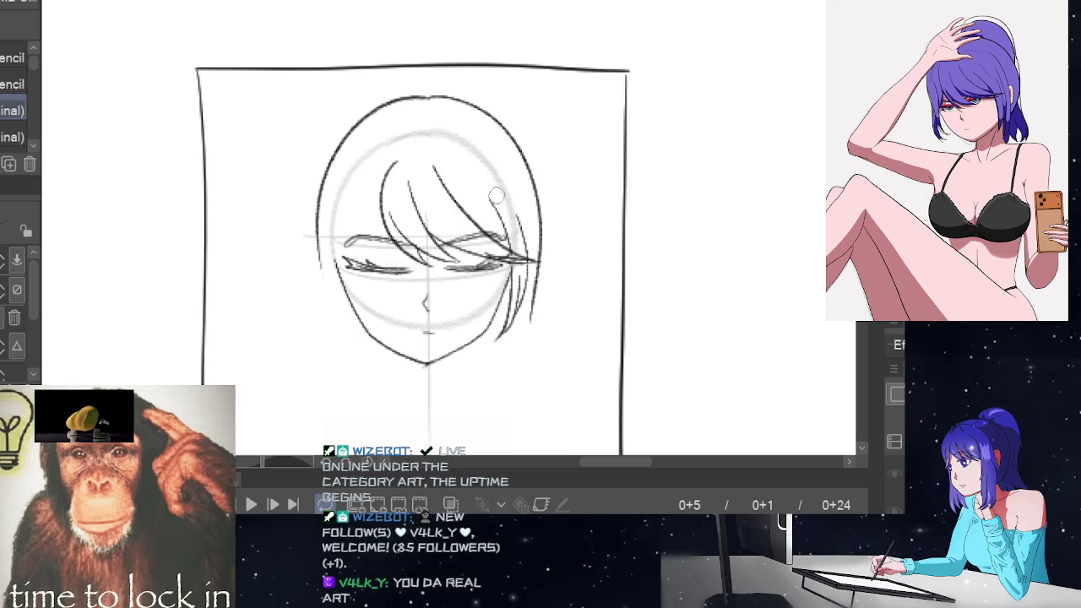
Redraw the right-side hair outline from the crown down to the jaw.
key(ctrl+z)
mouse_move(430, 92)
mouse_down()
mouse_move(514, 137)
mouse_move(532, 329)
mouse_up()
key(ctrl+z)
drag(461, 102, 534, 277)
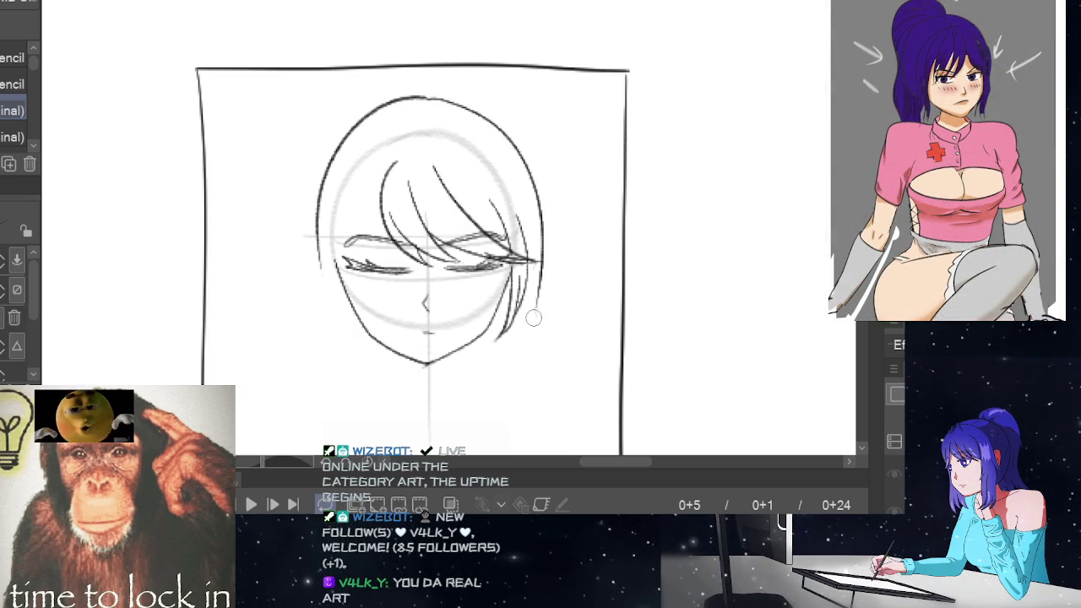
key(ctrl+z)
mouse_move(425, 99)
mouse_down()
mouse_move(498, 128)
mouse_move(534, 336)
mouse_up()
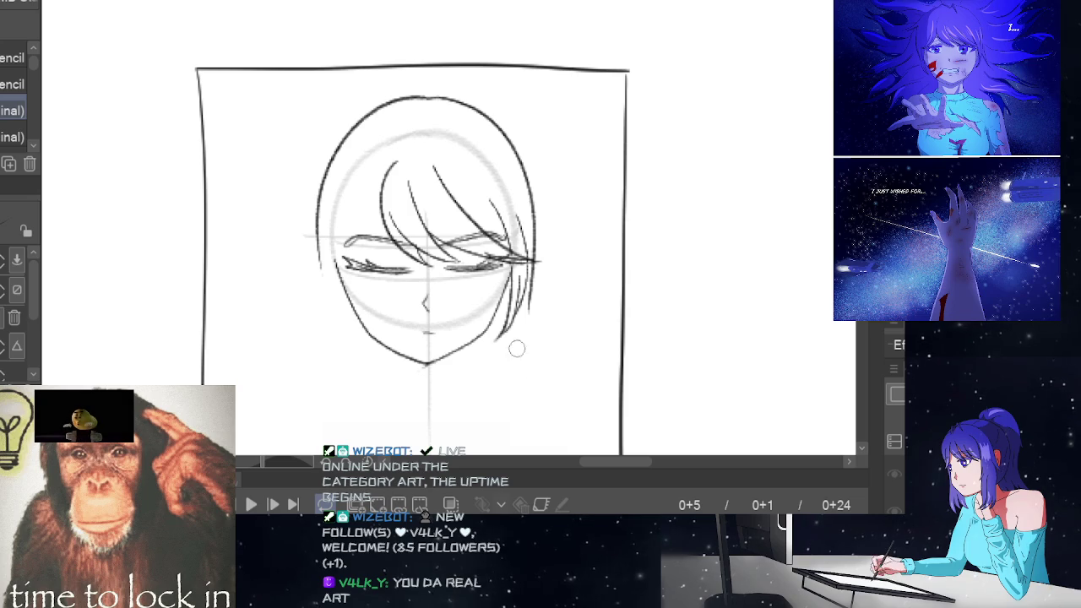
Add hair strands down the lower right, comparing against the close-up frame.
key(Right)
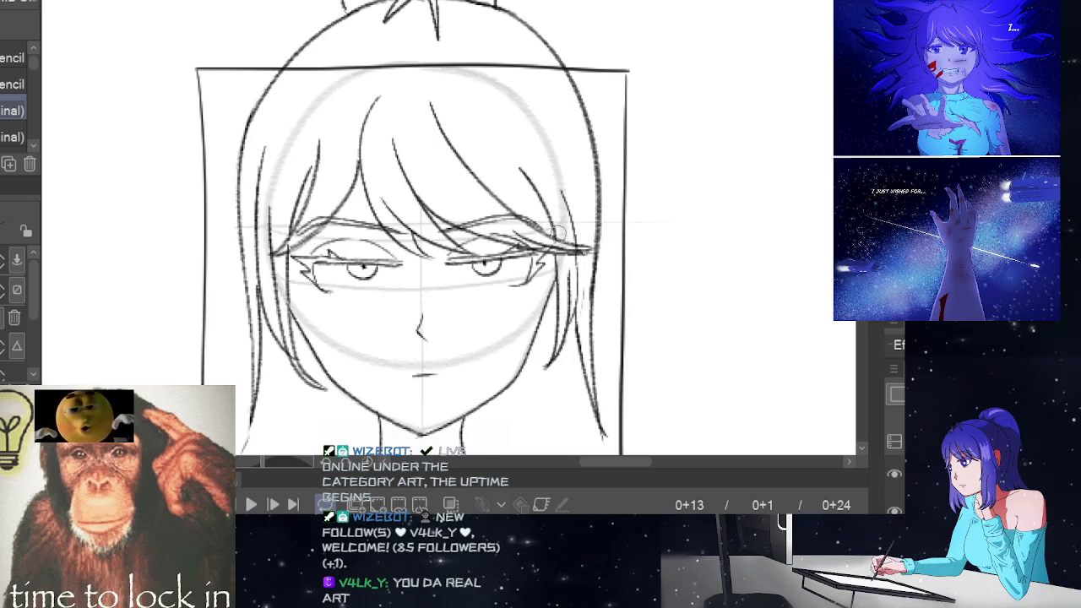
key(Left)
drag(532, 278, 545, 382)
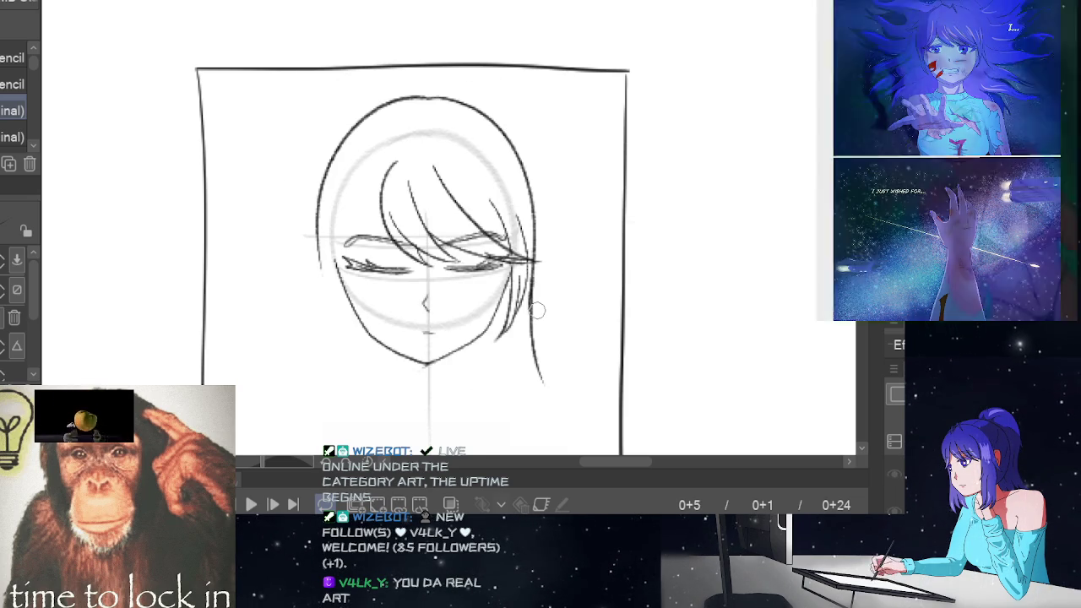
key(Right)
key(Left)
key(Right)
key(Left)
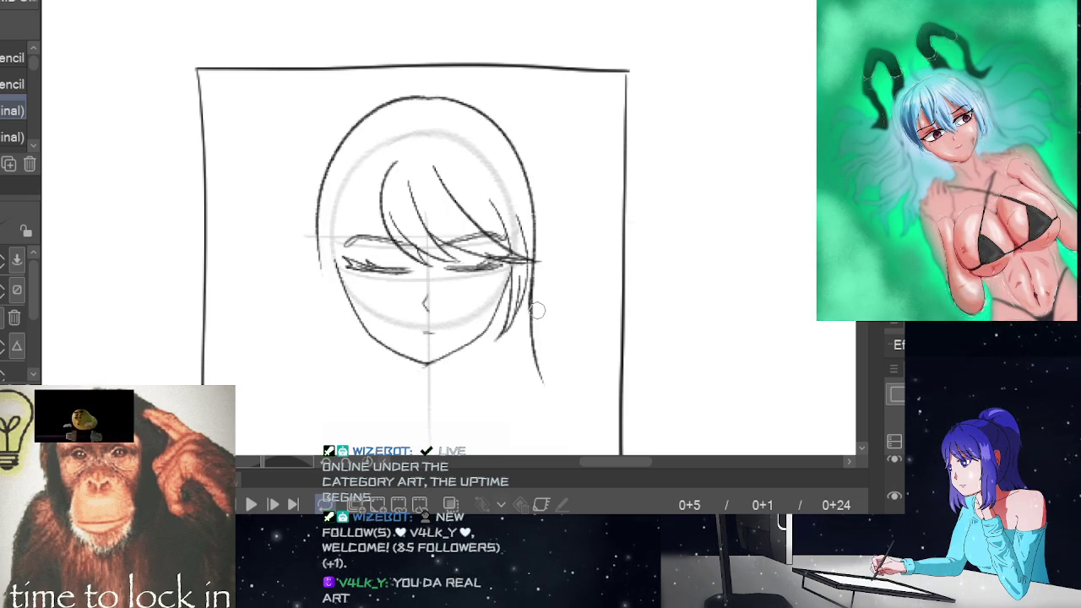
key(Right)
key(Left)
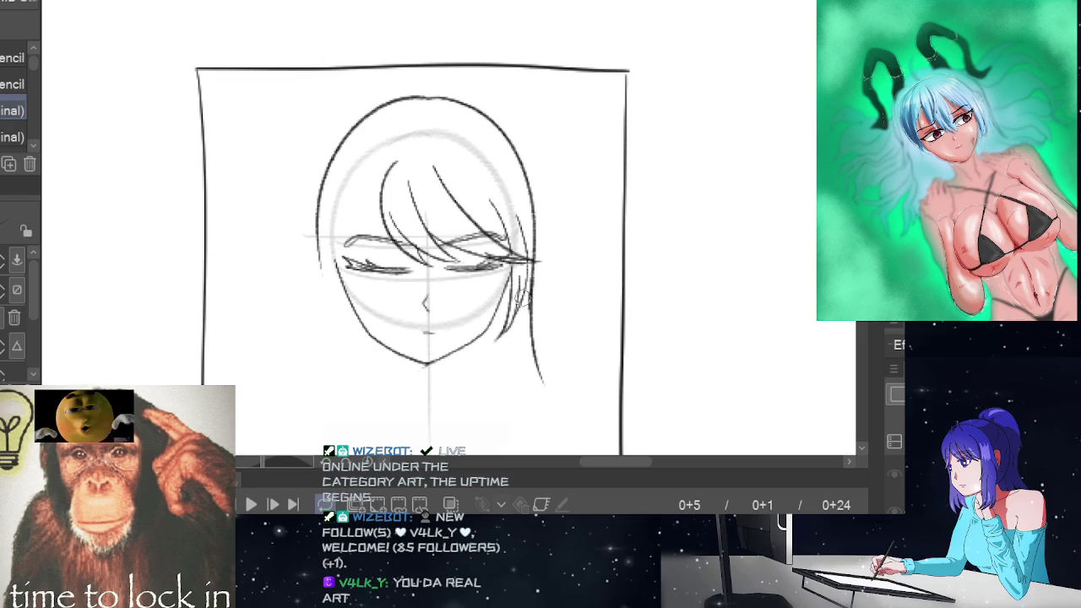
drag(517, 326, 544, 384)
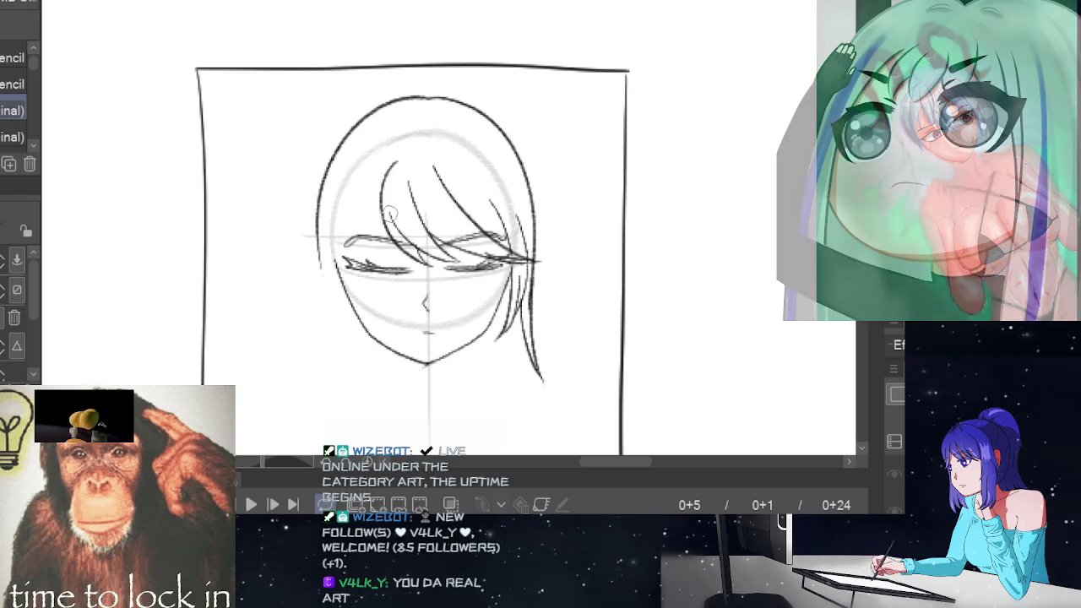
Redraw the short eyebrow stroke, play back the cut, and draw the left cheek hair edge.
key(ctrl+z)
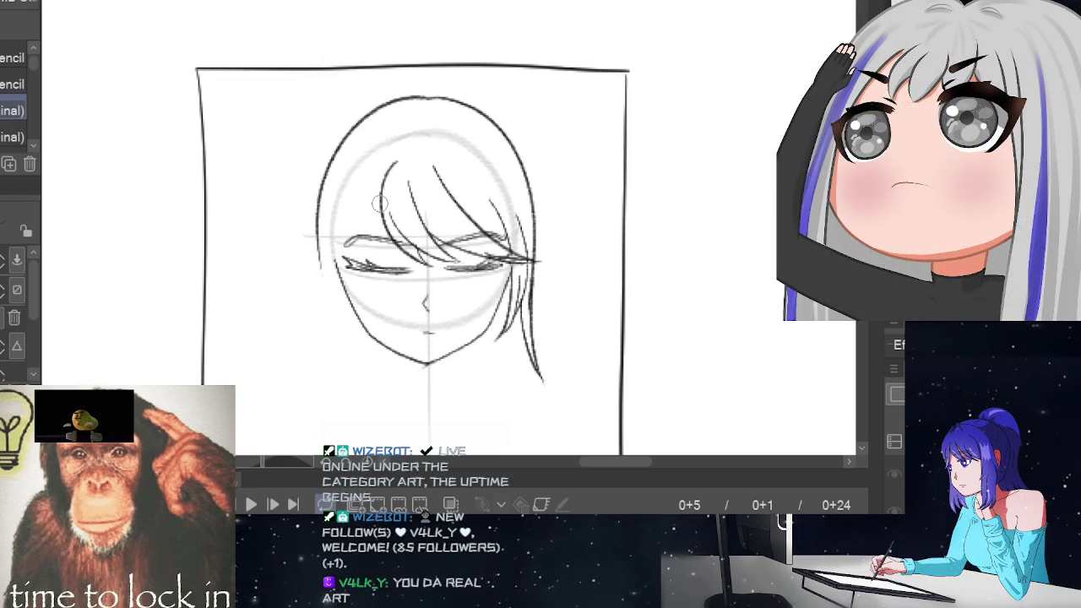
drag(385, 236, 343, 248)
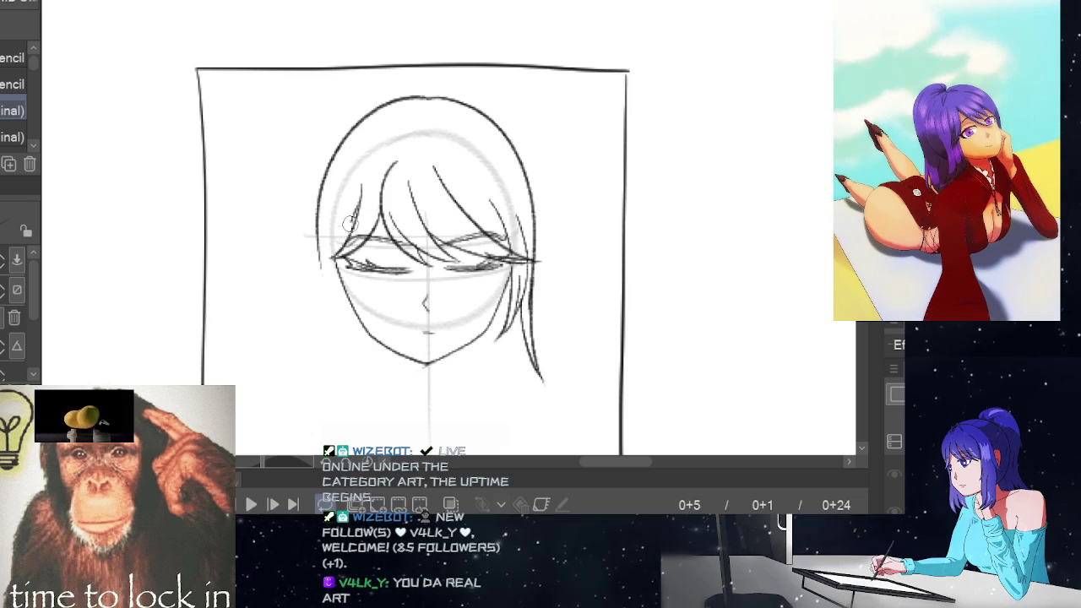
key(space)
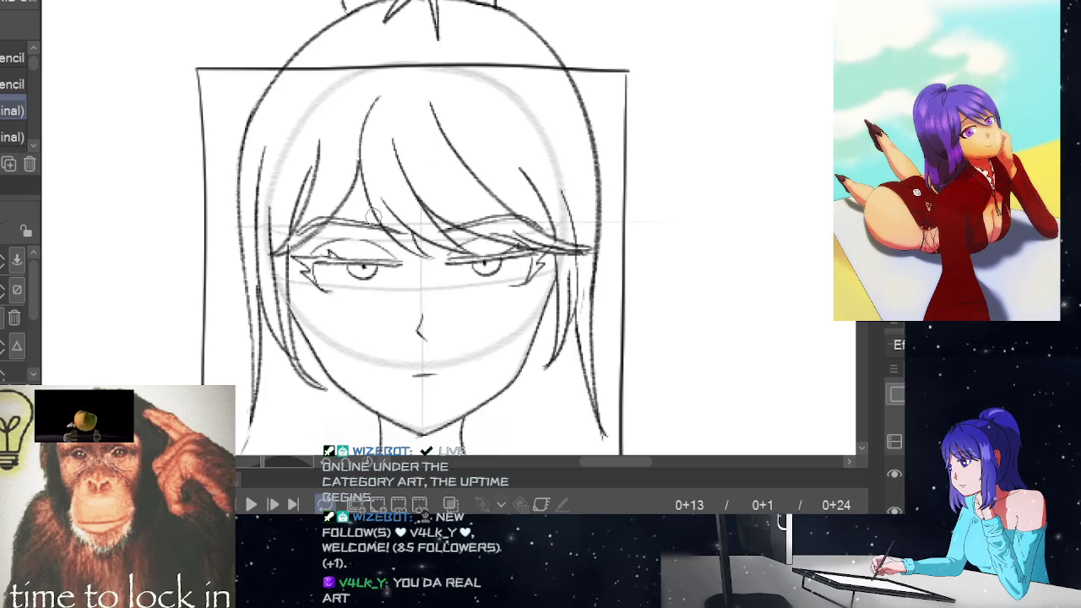
key(space)
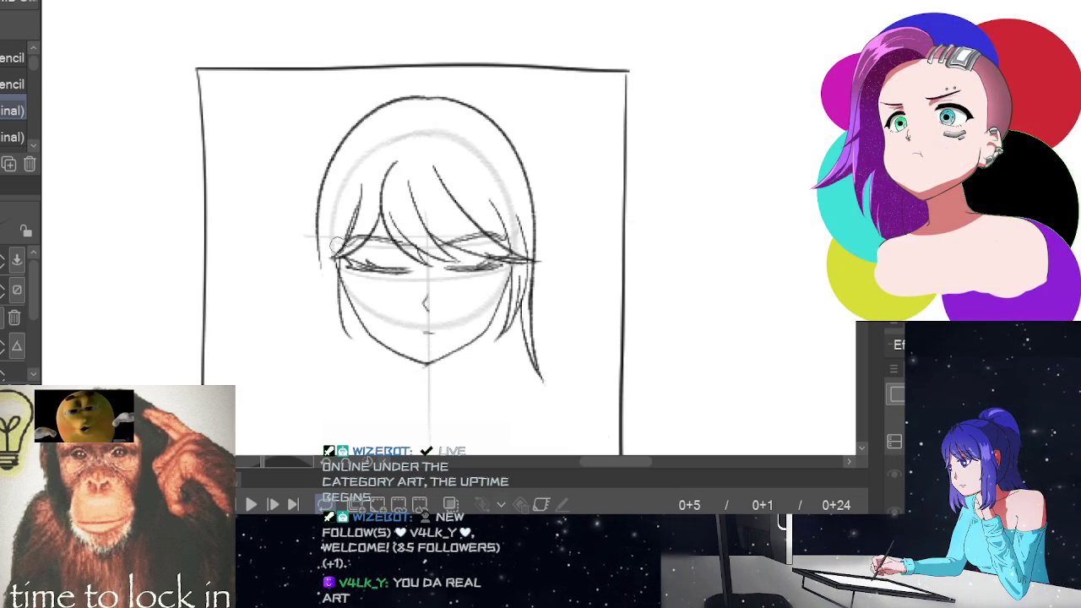
drag(336, 225, 339, 319)
Extend the left hair edge down the cheek and past the chin, checking against the close-up.
key(space)
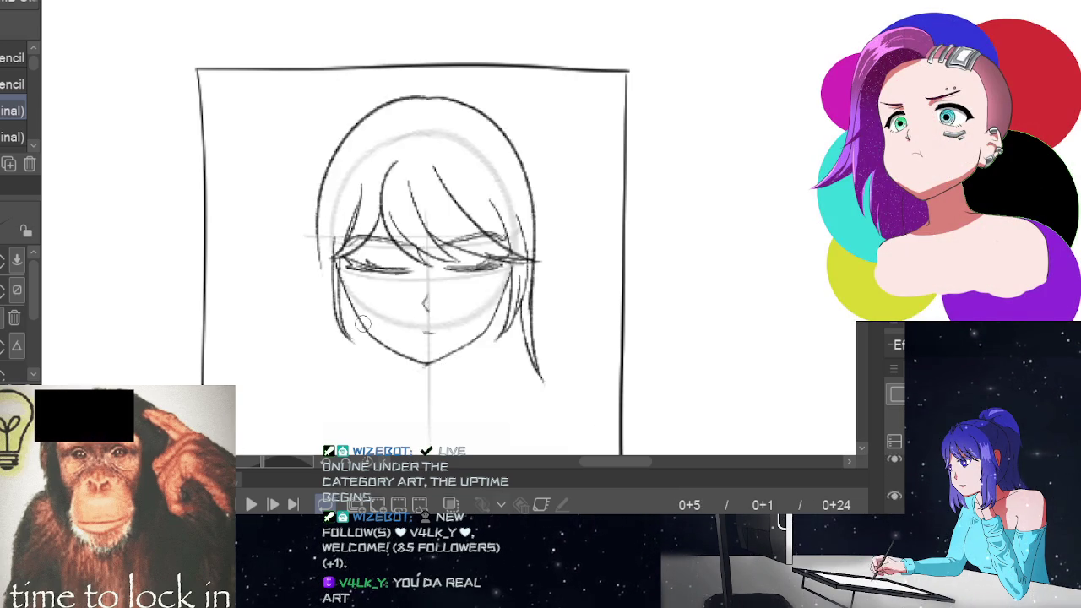
key(space)
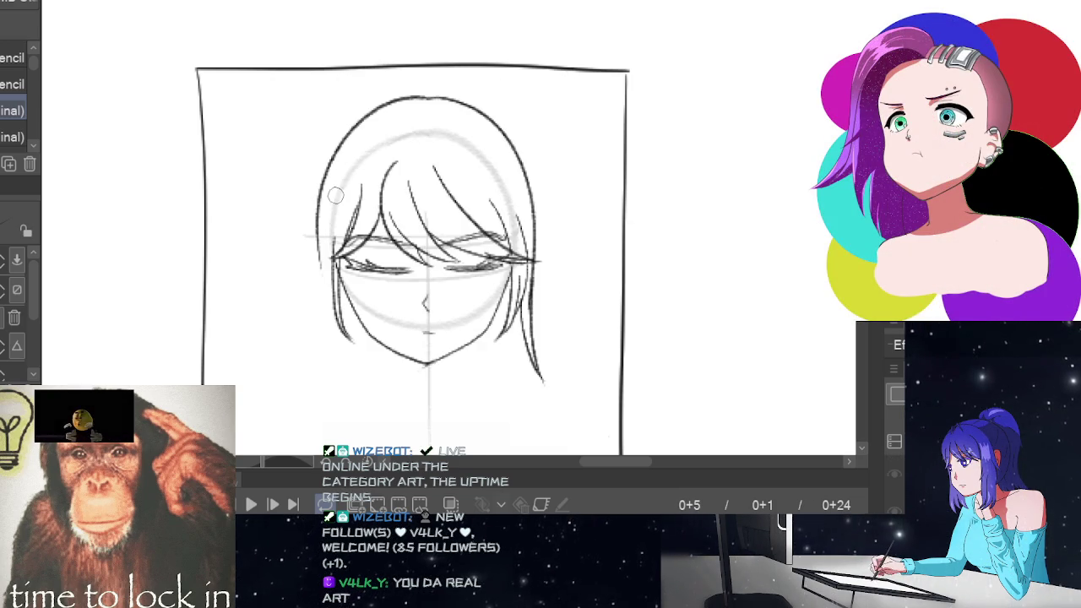
drag(335, 202, 339, 317)
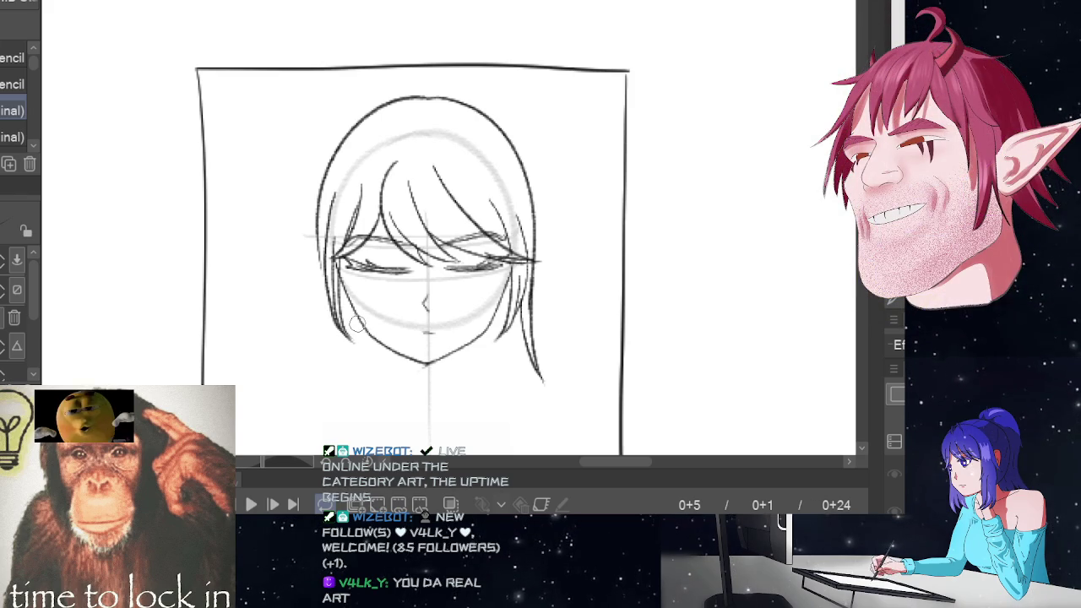
key(space)
key(space)
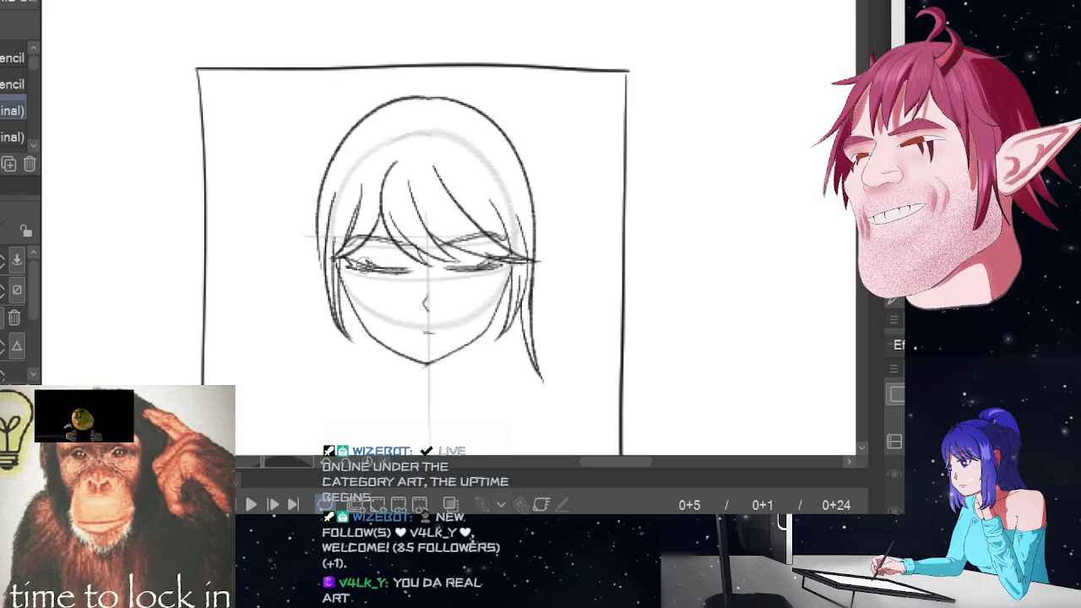
drag(314, 222, 318, 337)
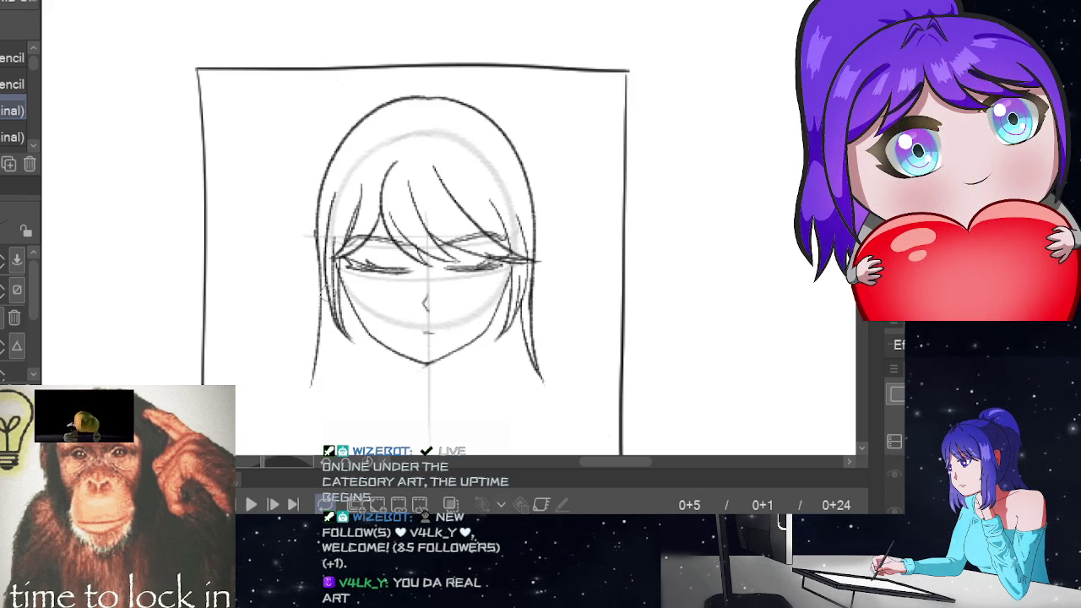
drag(329, 287, 309, 381)
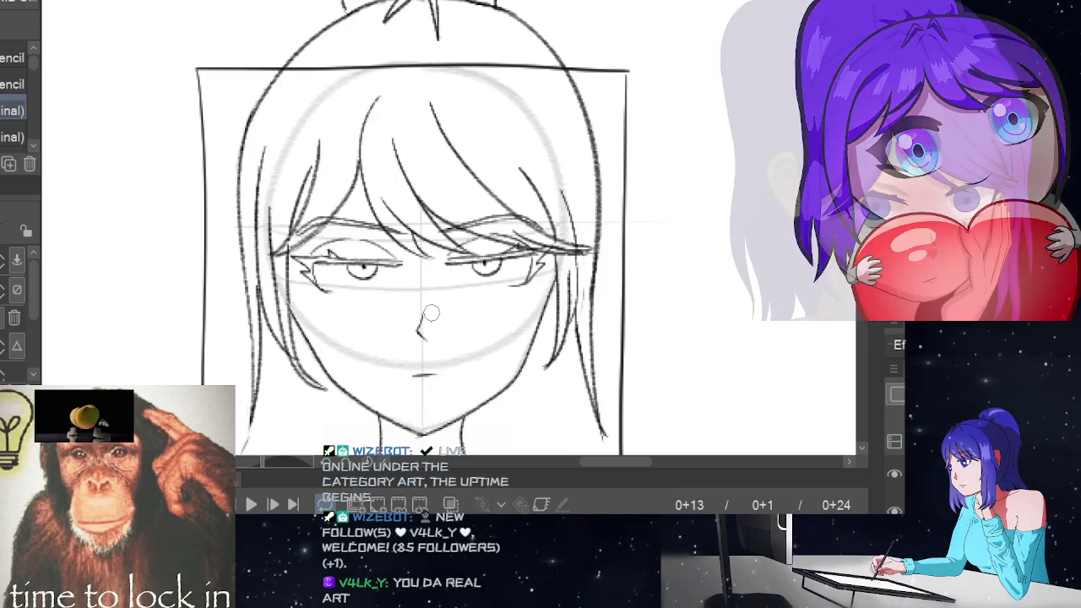
Redraw the left and right neck lines below the chin.
key(ctrl+z)
drag(399, 355, 395, 391)
drag(454, 354, 457, 382)
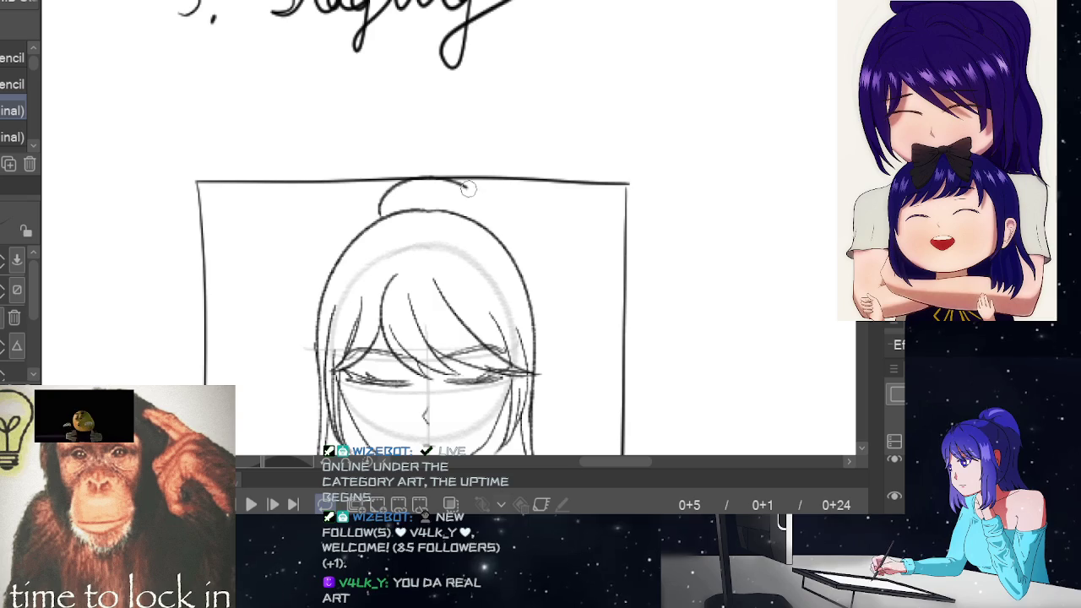
Redraw the bun arc on top of the head with a hair tie and play the cut.
key(ctrl+z)
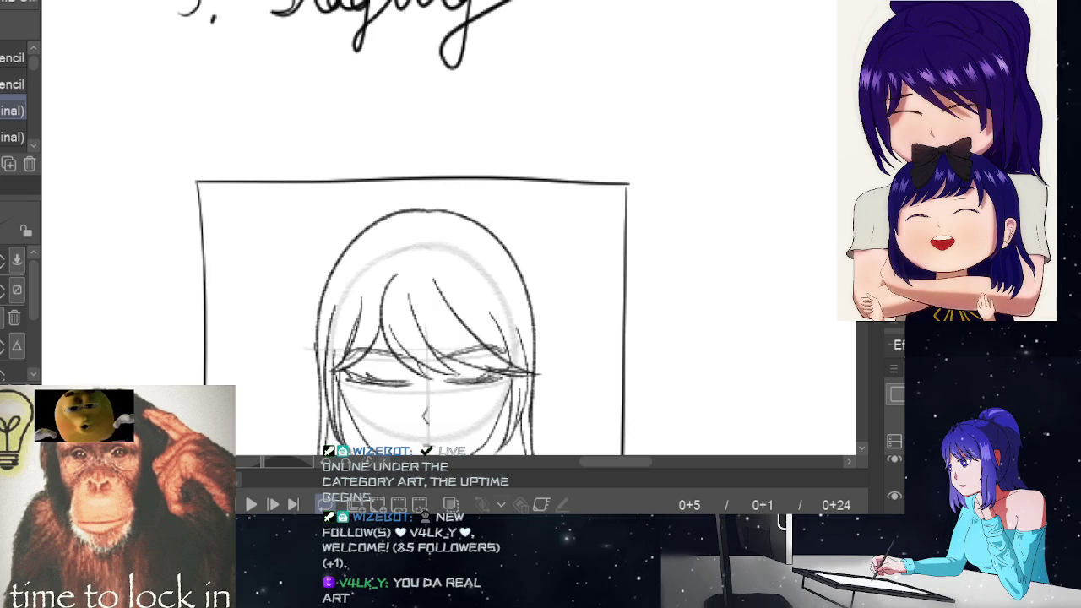
drag(380, 217, 485, 223)
mouse_move(422, 205)
mouse_down()
mouse_move(397, 228)
mouse_move(439, 223)
mouse_up()
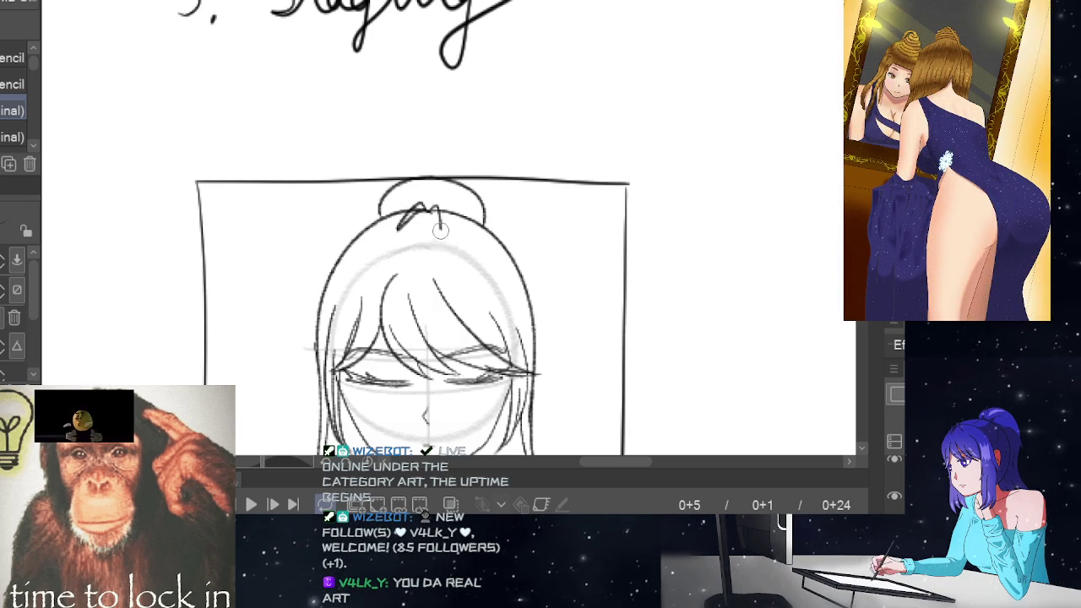
key(Return)
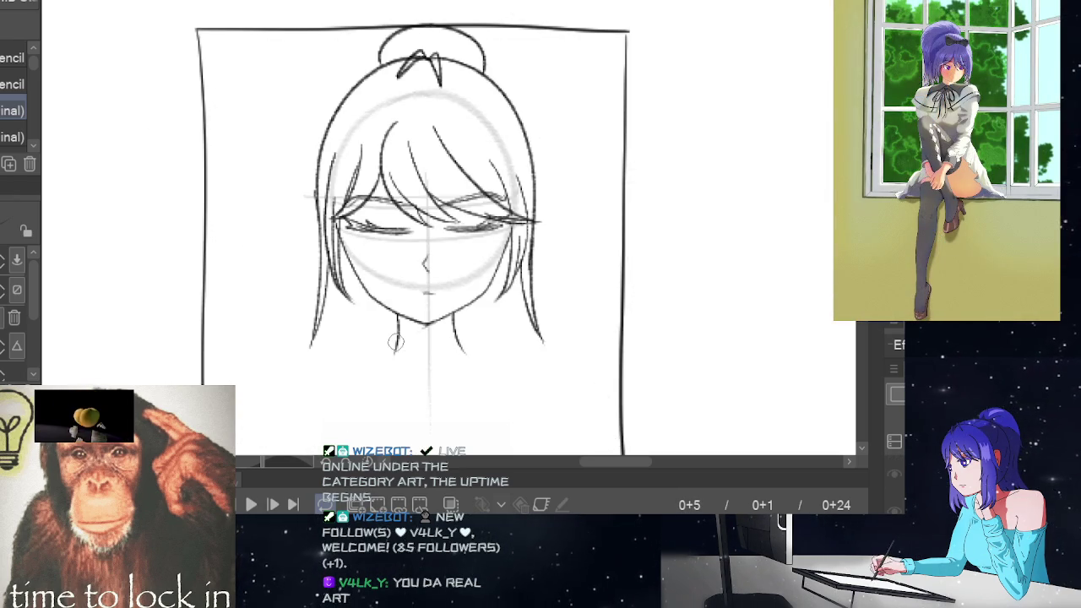
Draw the neck lines from the chin and the left shoulder line.
mouse_move(394, 341)
mouse_down()
mouse_move(392, 359)
mouse_move(420, 370)
mouse_up()
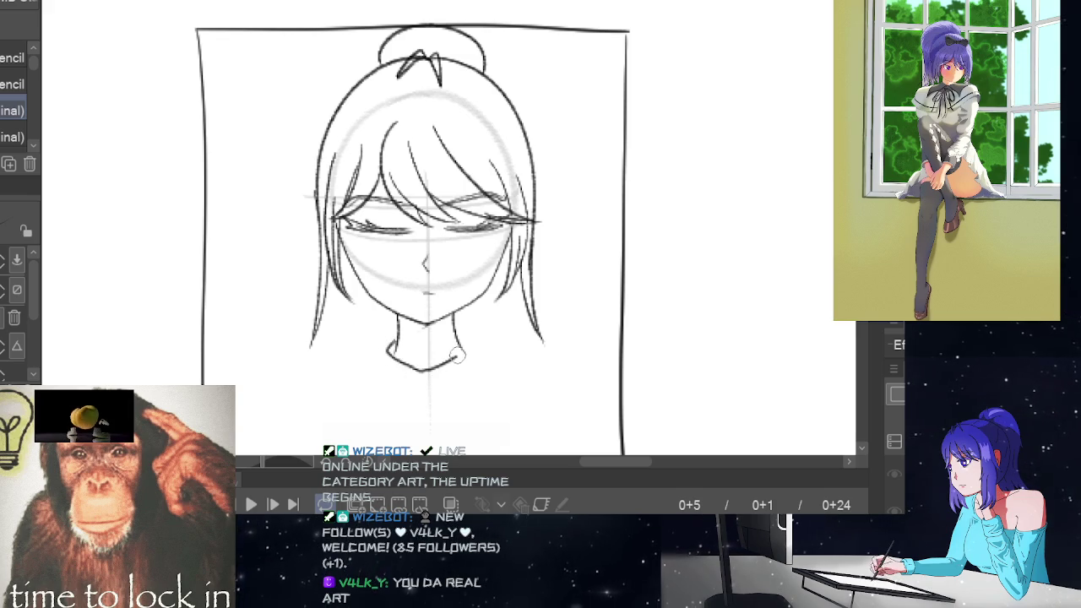
drag(467, 341, 469, 337)
mouse_move(392, 353)
mouse_down()
mouse_move(319, 374)
mouse_move(225, 380)
mouse_up()
key(ctrl+z)
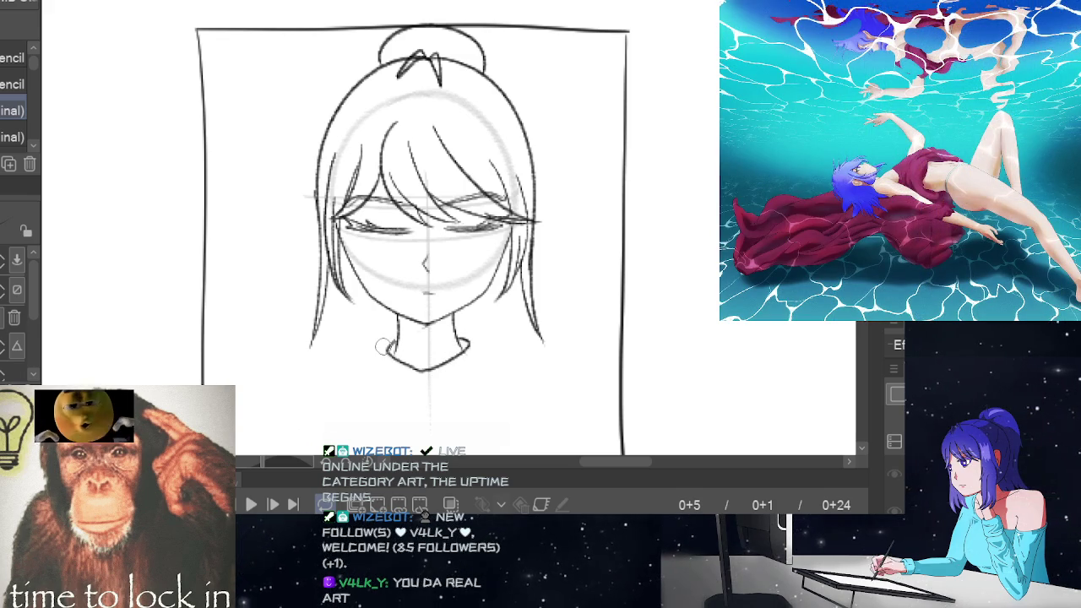
mouse_move(391, 342)
mouse_down()
mouse_move(355, 366)
mouse_move(243, 381)
mouse_up()
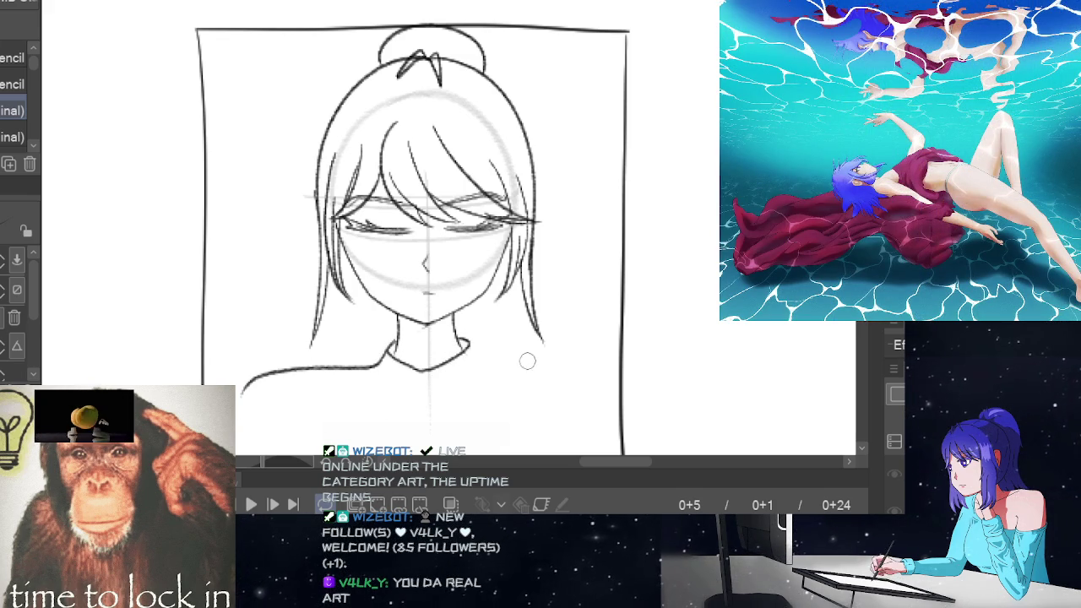
Extend the left shoulder to the canvas edge and draw the right shoulder outward.
key(ctrl+Right)
key(ctrl+Left)
key(ctrl+z)
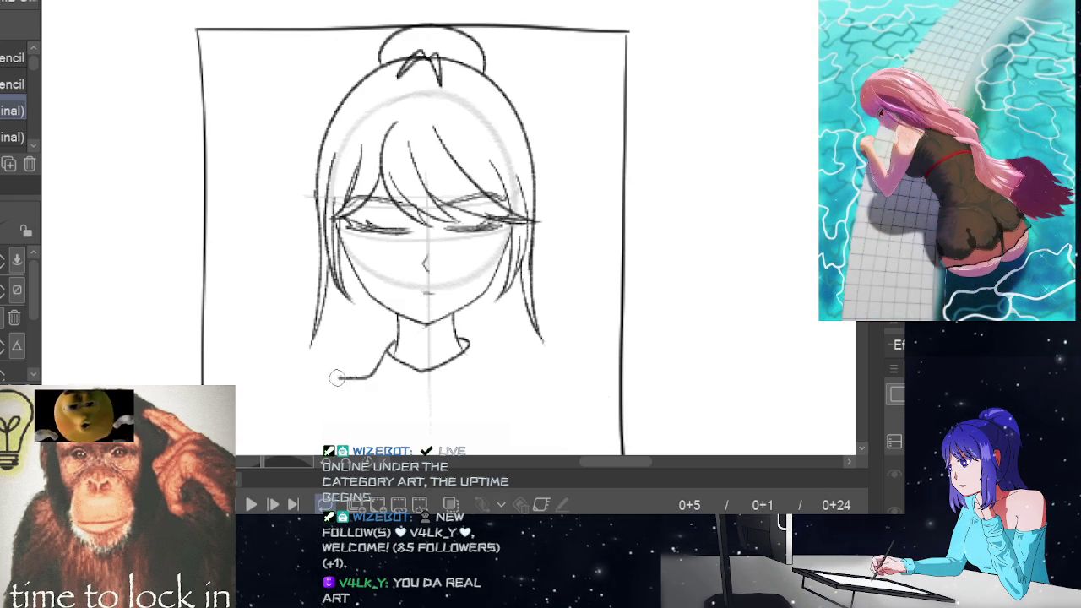
drag(345, 373, 236, 395)
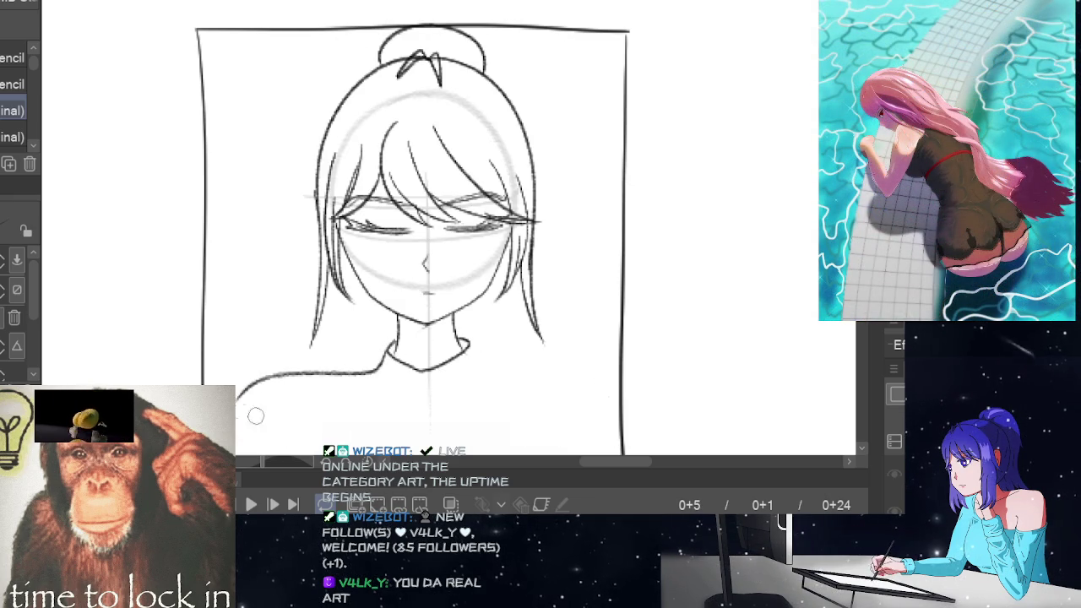
mouse_move(470, 346)
mouse_down()
mouse_move(498, 370)
mouse_move(598, 393)
mouse_up()
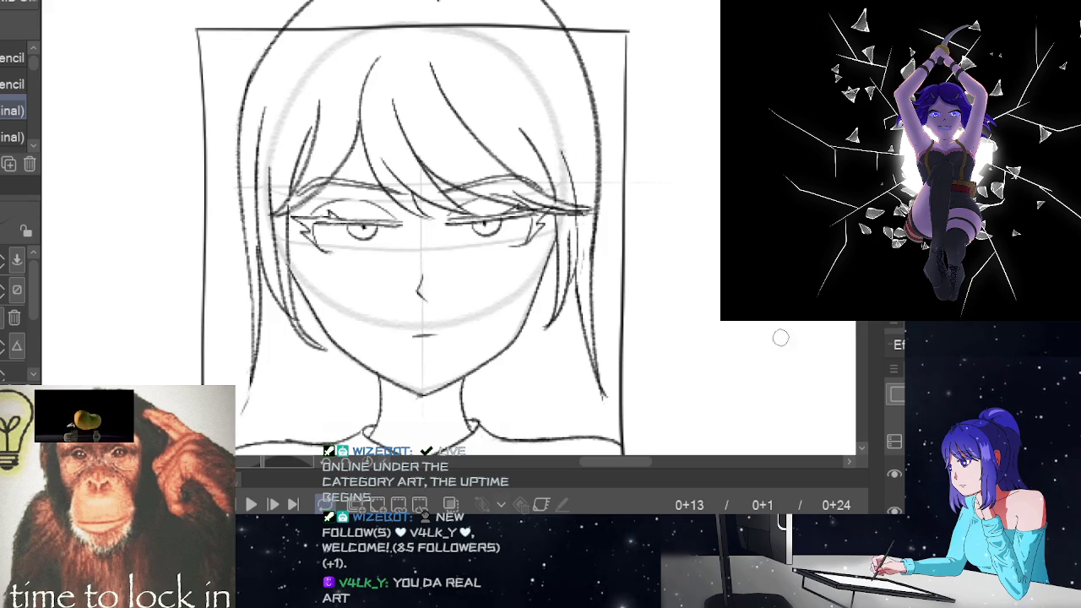
scroll(753, 360, down, 3)
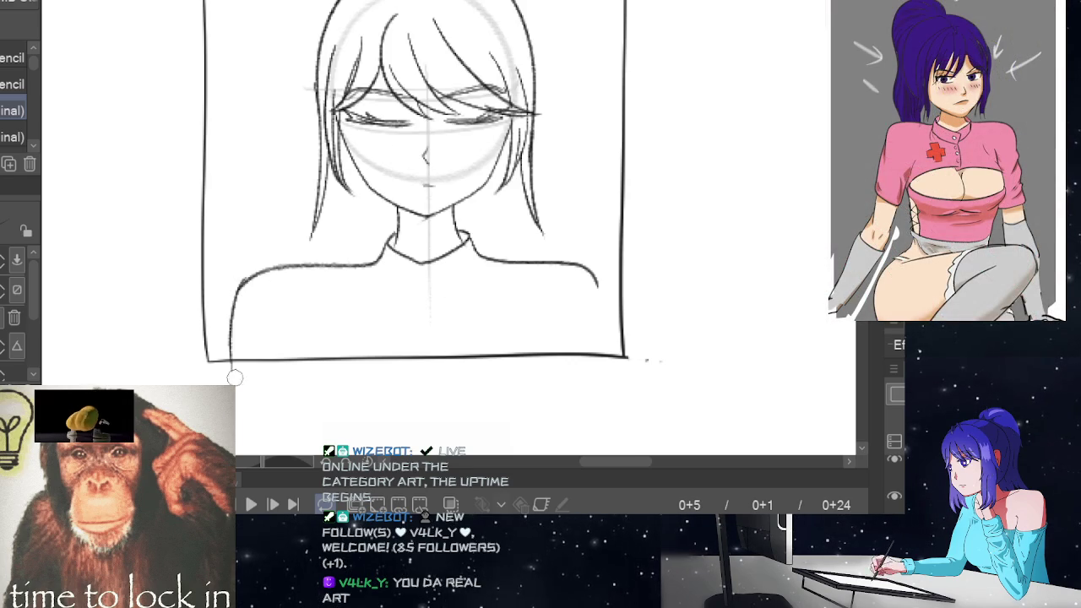
key(ctrl+z)
key(ctrl+z)
key(ctrl+z)
Draw both shoulder lines from the neck and the left and right neck lines down to the collar.
drag(388, 239, 251, 342)
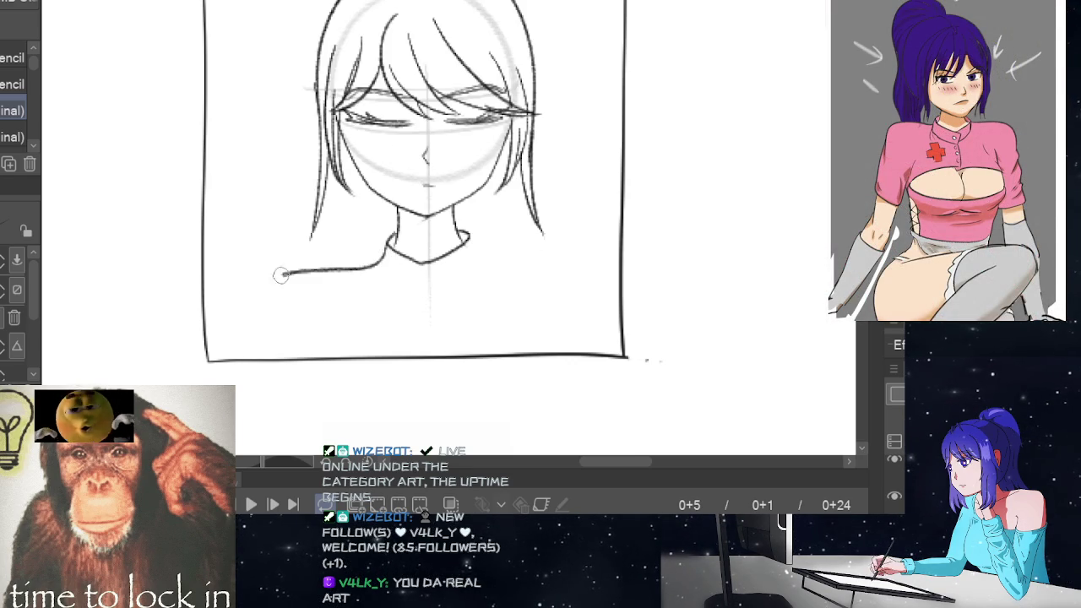
mouse_move(464, 240)
mouse_down()
mouse_move(516, 269)
mouse_move(587, 274)
mouse_move(606, 314)
mouse_up()
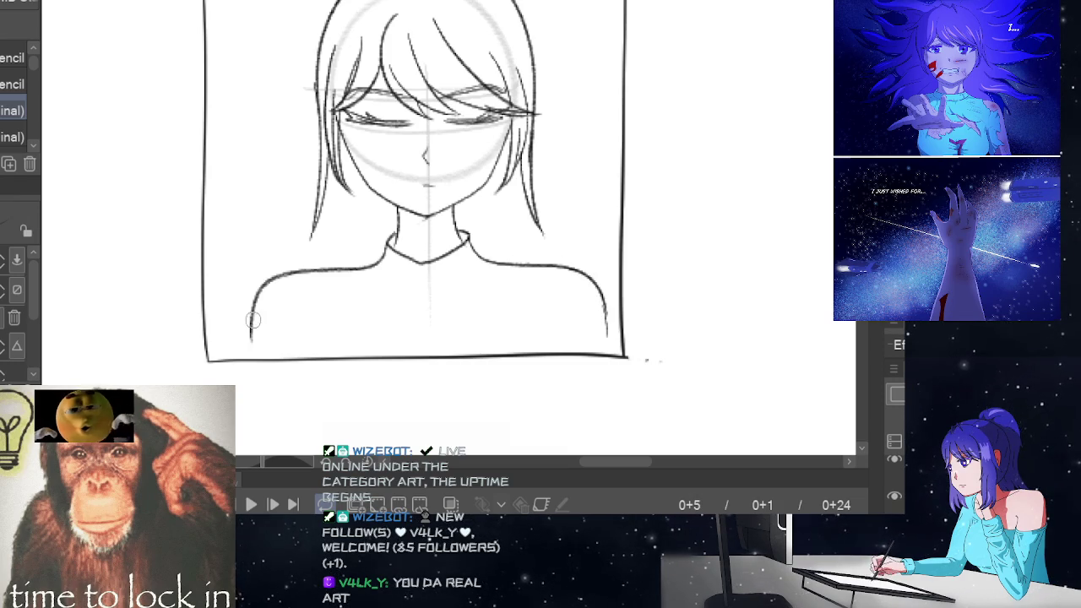
drag(602, 313, 610, 347)
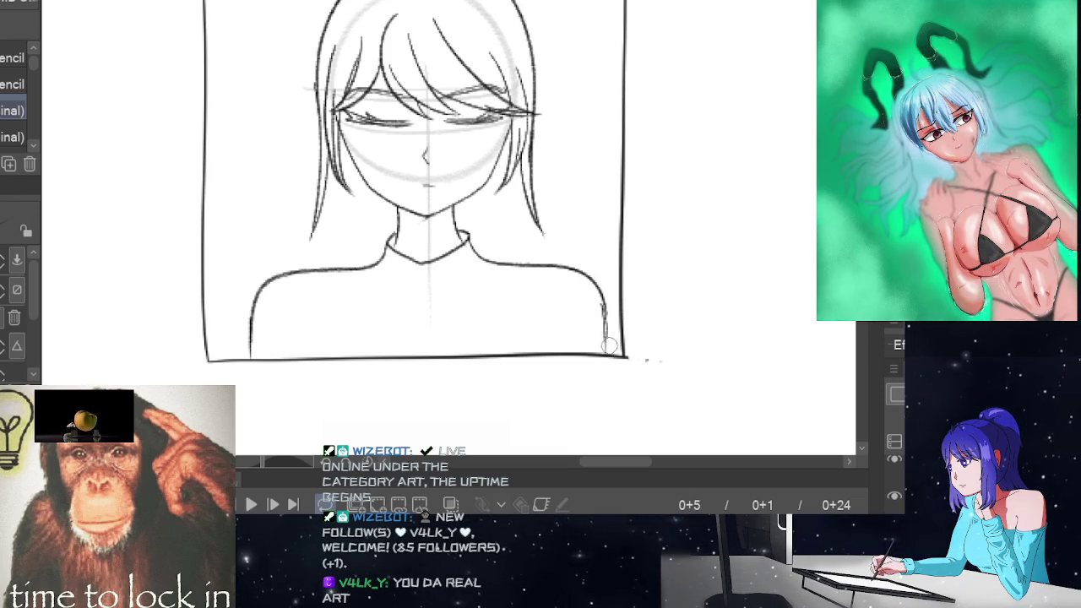
drag(399, 207, 427, 255)
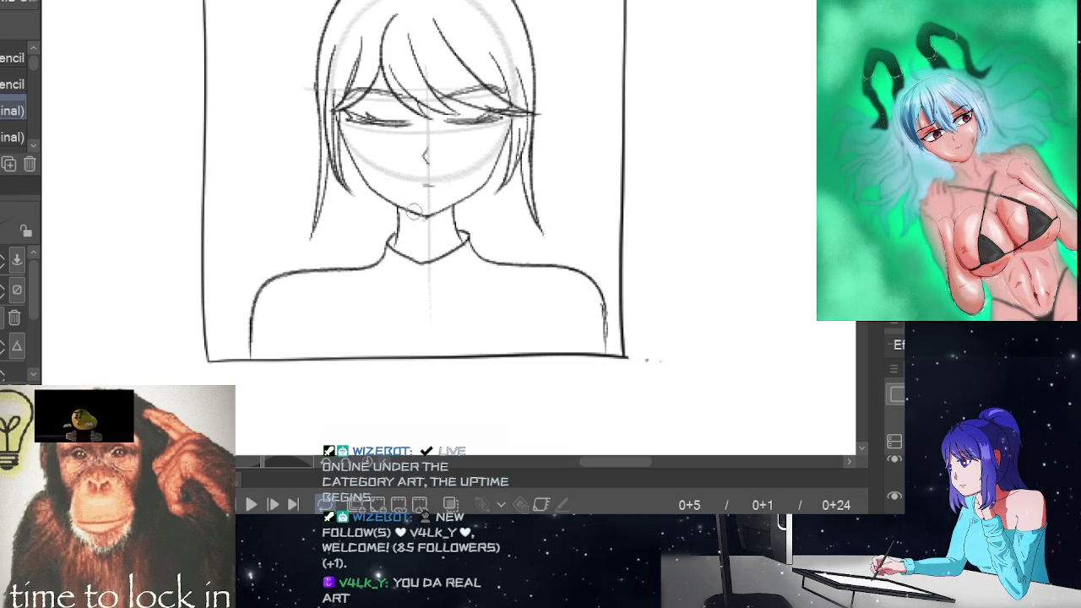
drag(402, 211, 426, 256)
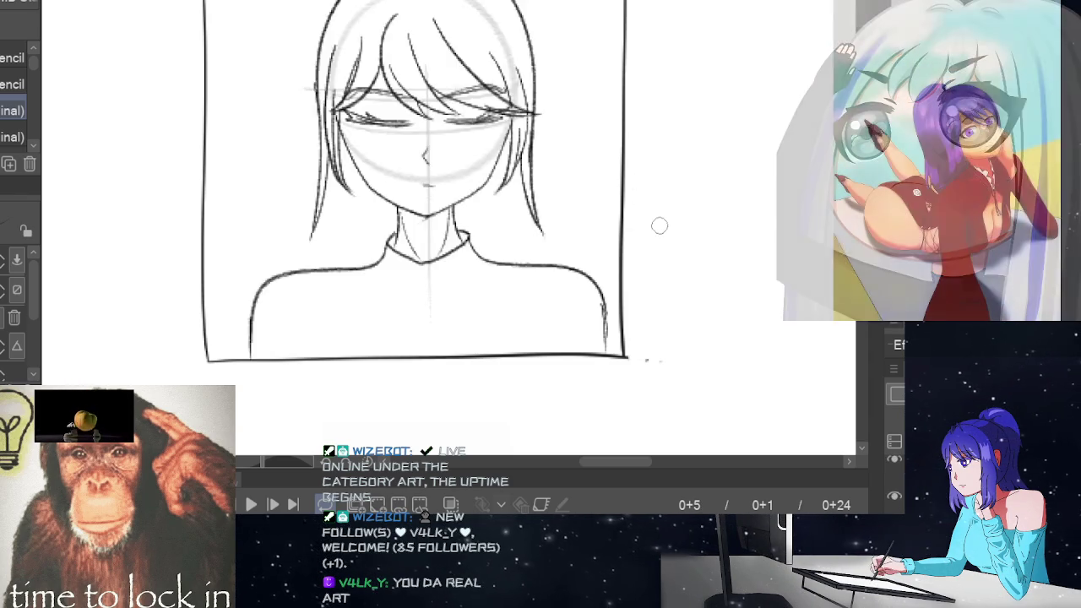
drag(380, 272, 391, 311)
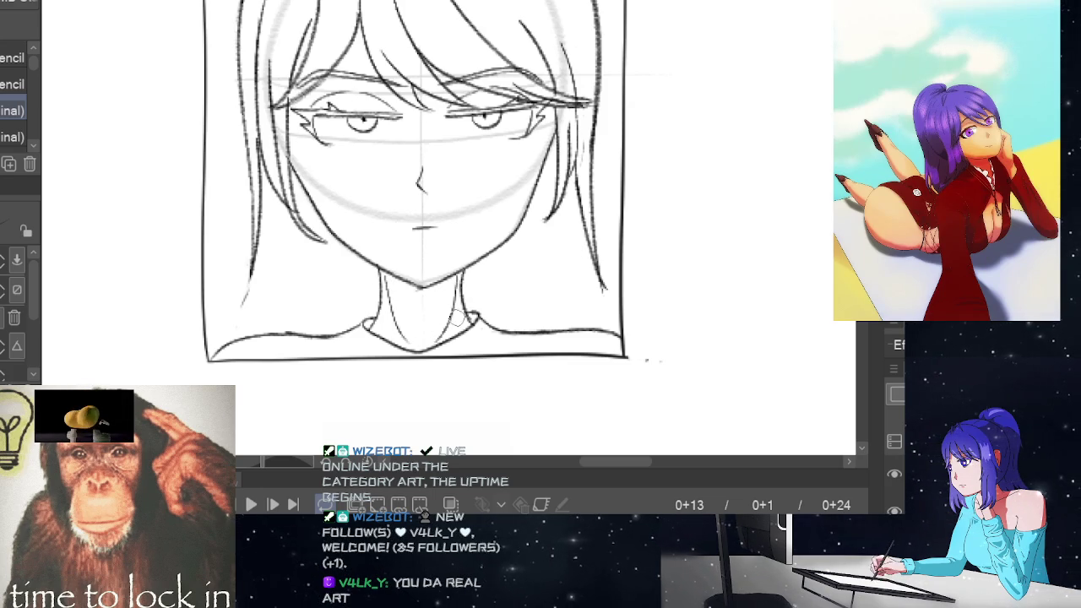
drag(456, 281, 467, 325)
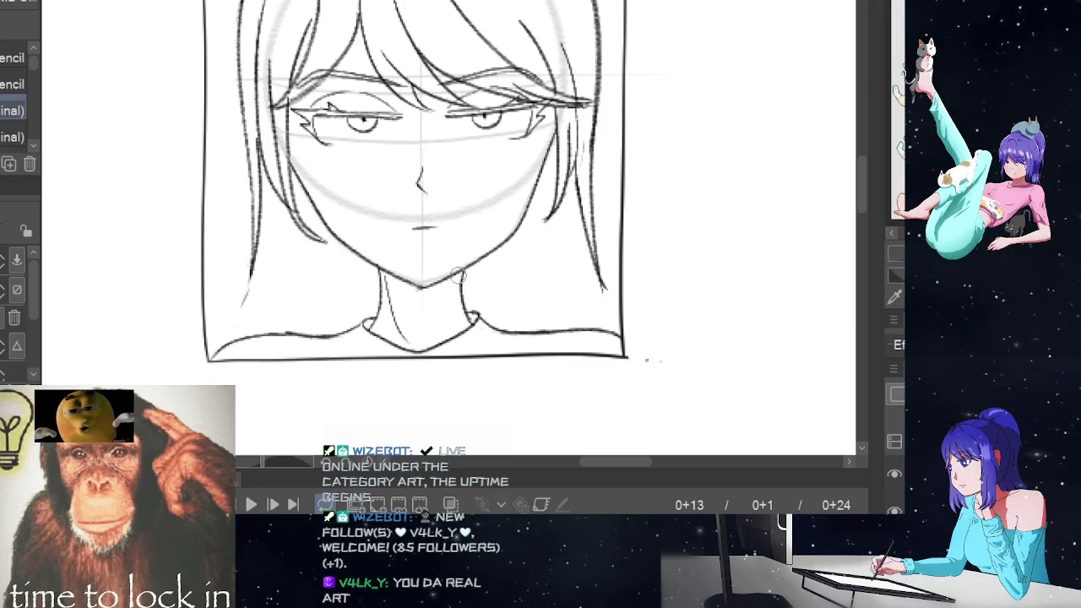
key(space)
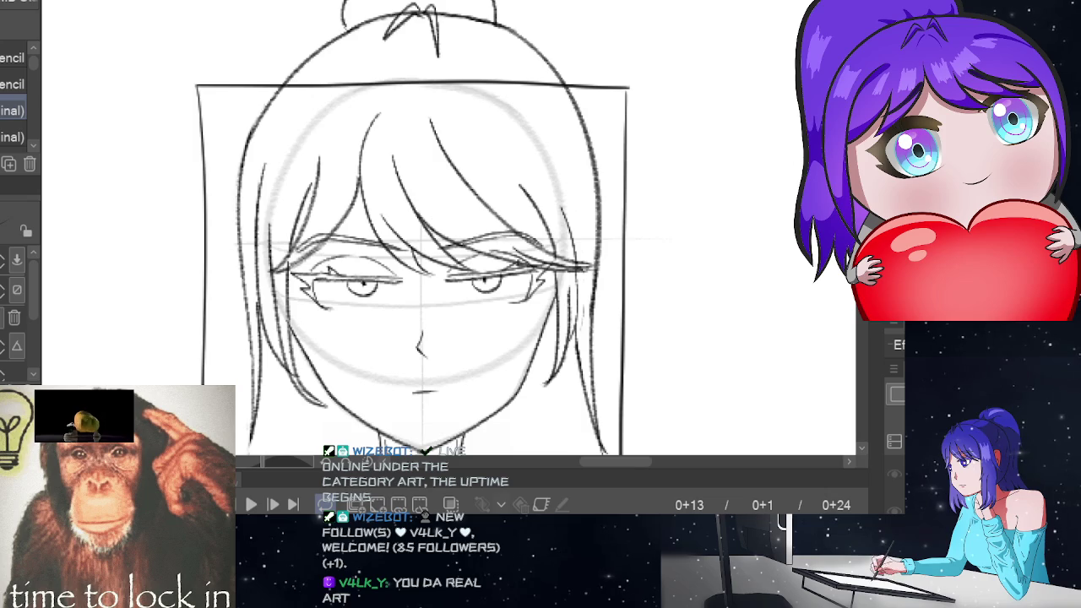
Review the frame 0+23 close-up and turn on onion skin for neighbouring frames.
scroll(412, 227, down, 2)
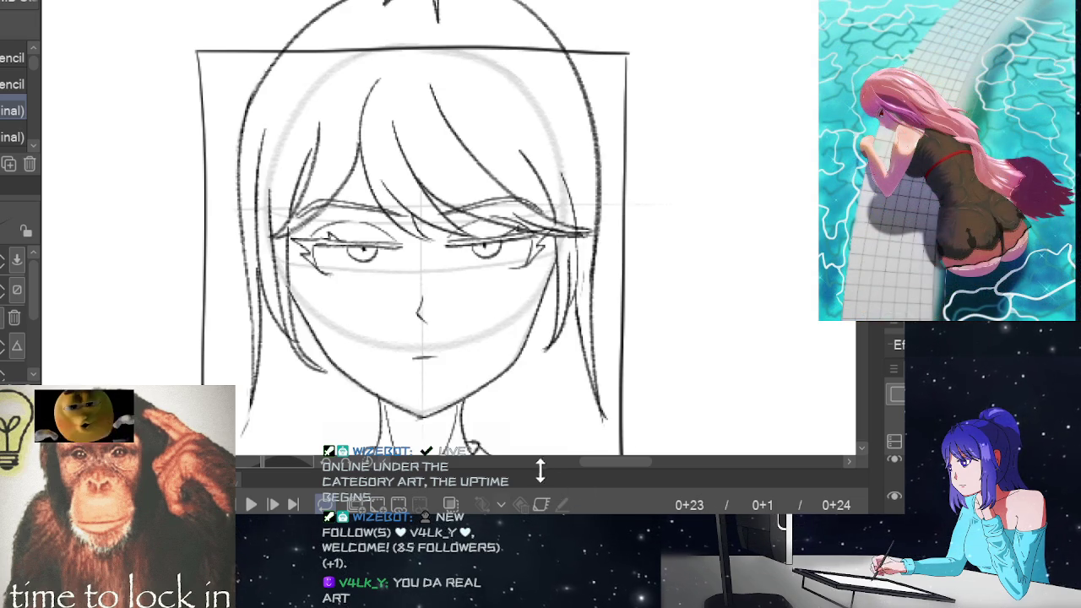
click(450, 505)
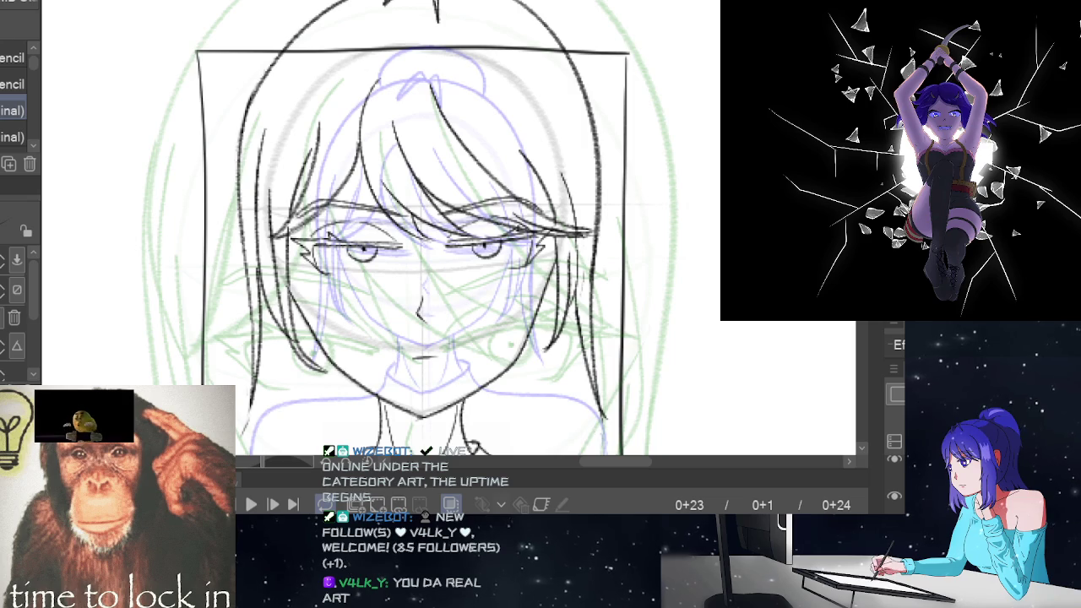
Delete the sketch lines on frame 0+23, then zoom out and pan the canvas.
key(Delete)
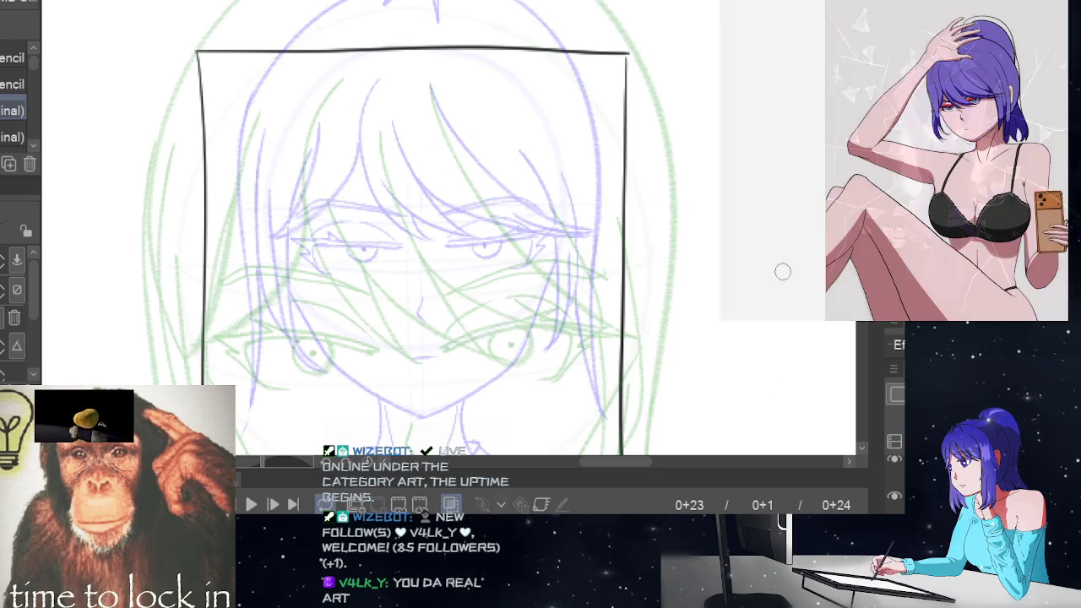
drag(623, 285, 616, 287)
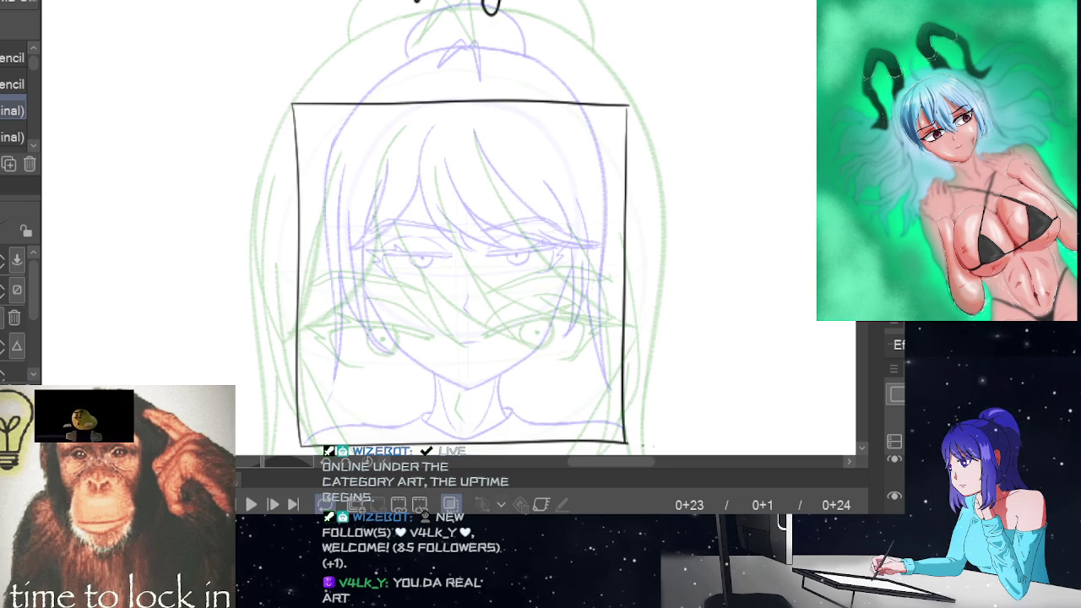
scroll(460, 254, down, 3)
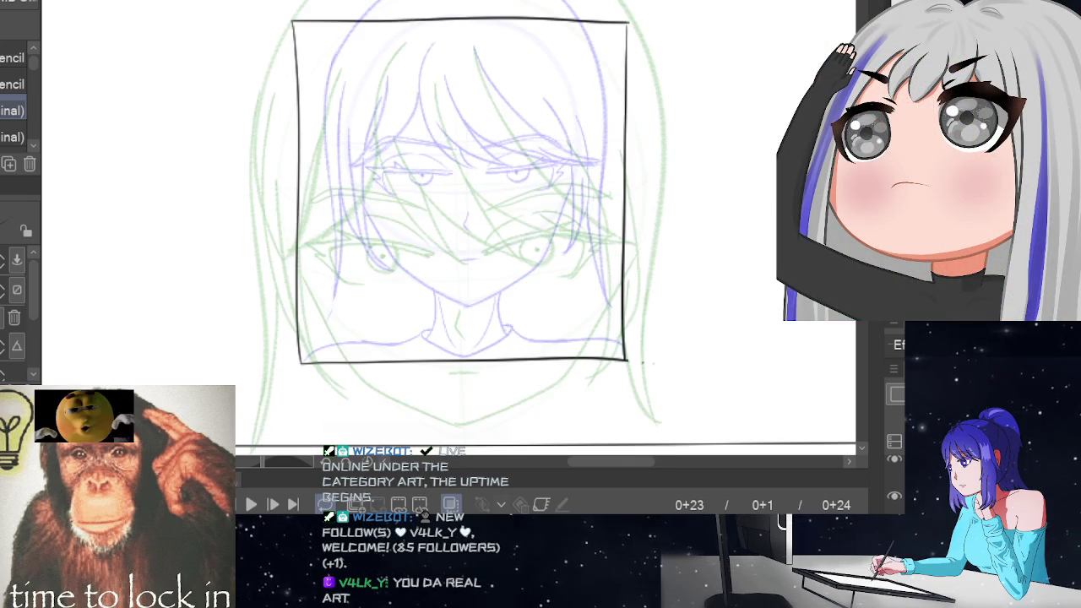
scroll(460, 228, up, 3)
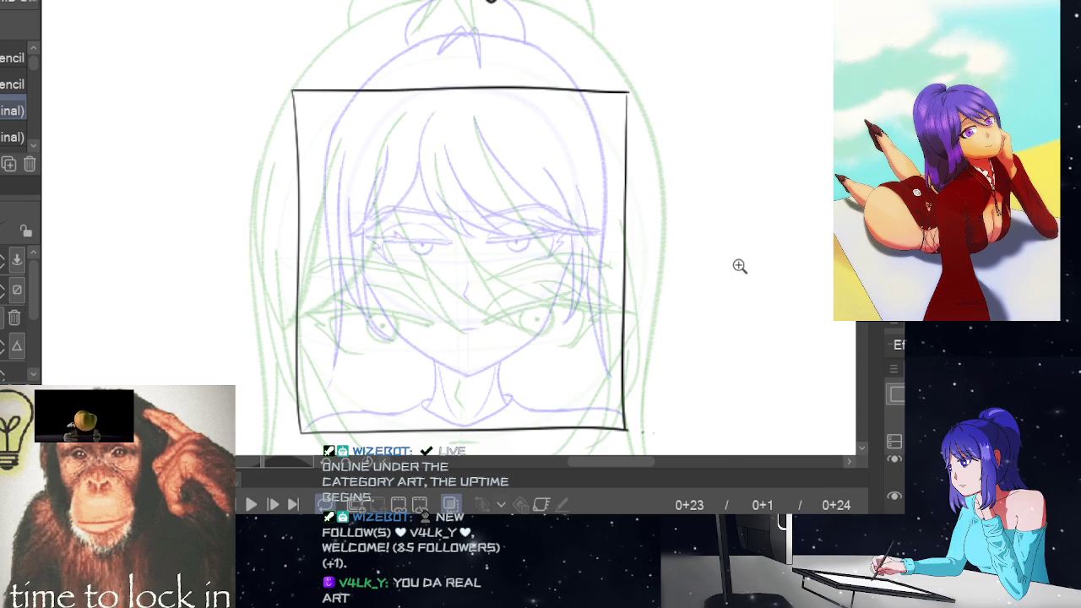
scroll(741, 265, down, 2)
drag(636, 466, 657, 462)
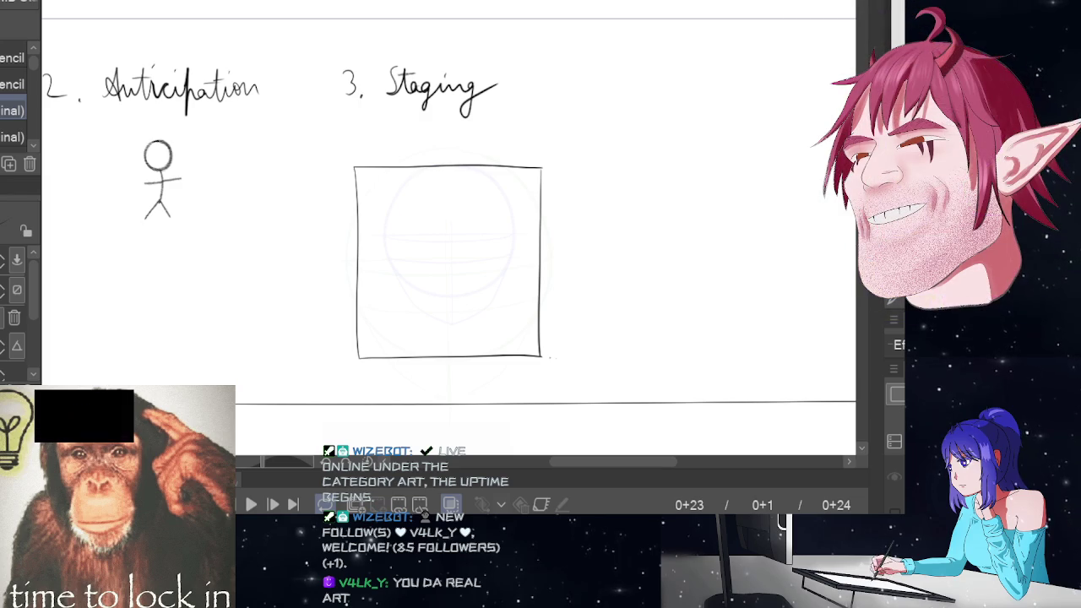
click(532, 299)
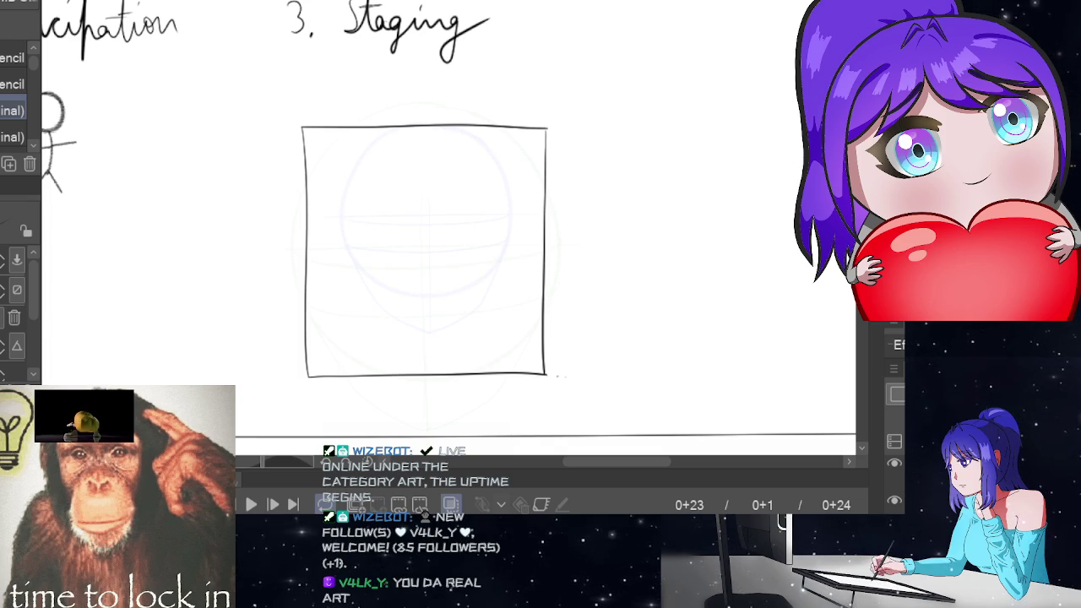
key(Left)
key(Left)
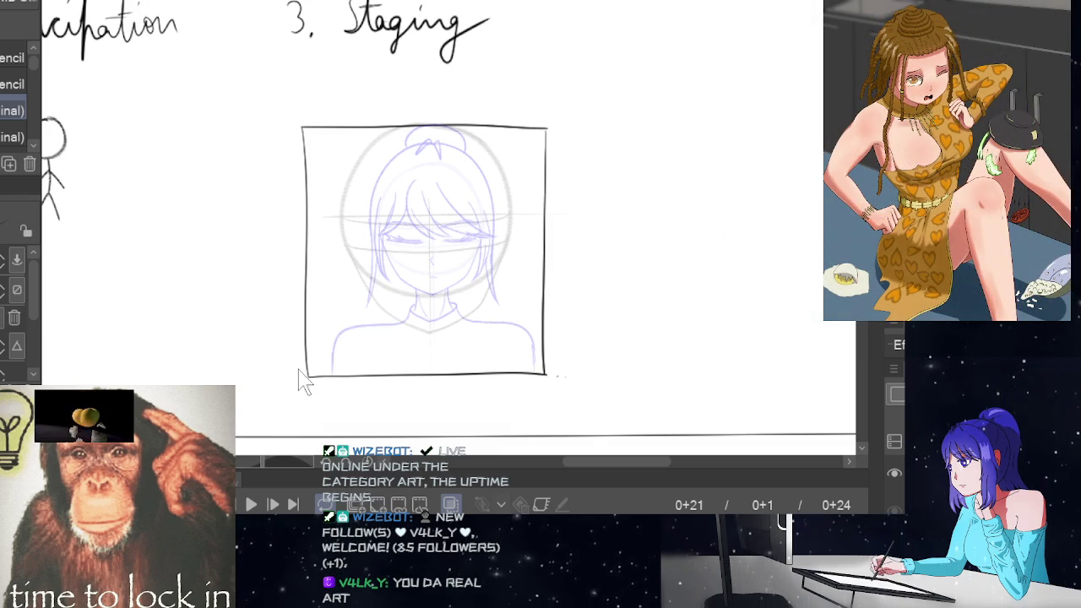
key(Right)
key(Right)
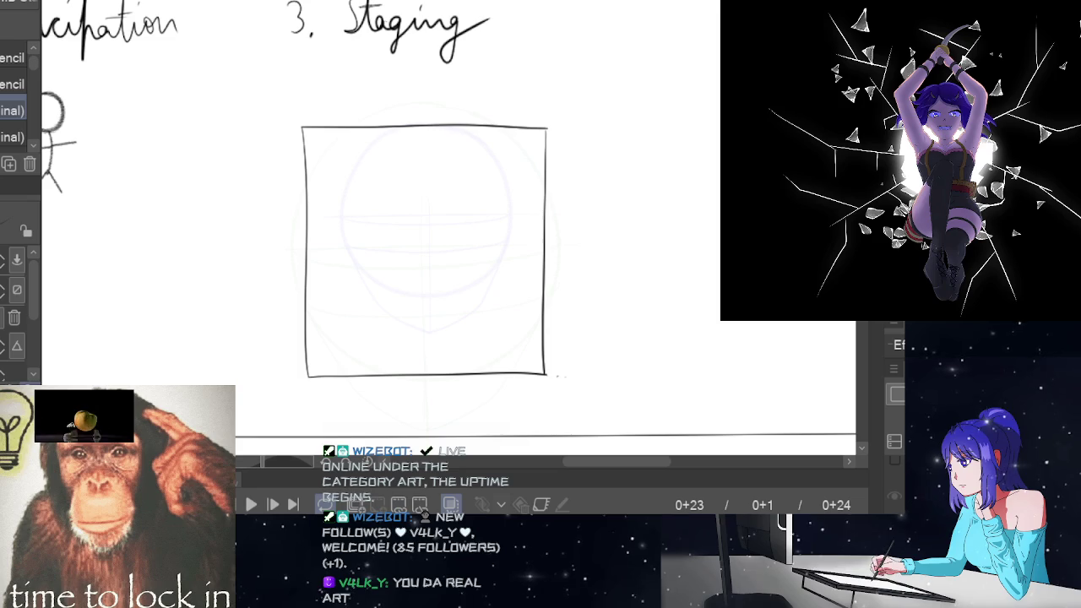
Step back through frames 0+21 and 0+16 to frame 0+1 and hide onion skin.
mouse_move(615, 460)
mouse_down()
mouse_move(504, 472)
mouse_move(609, 473)
mouse_up()
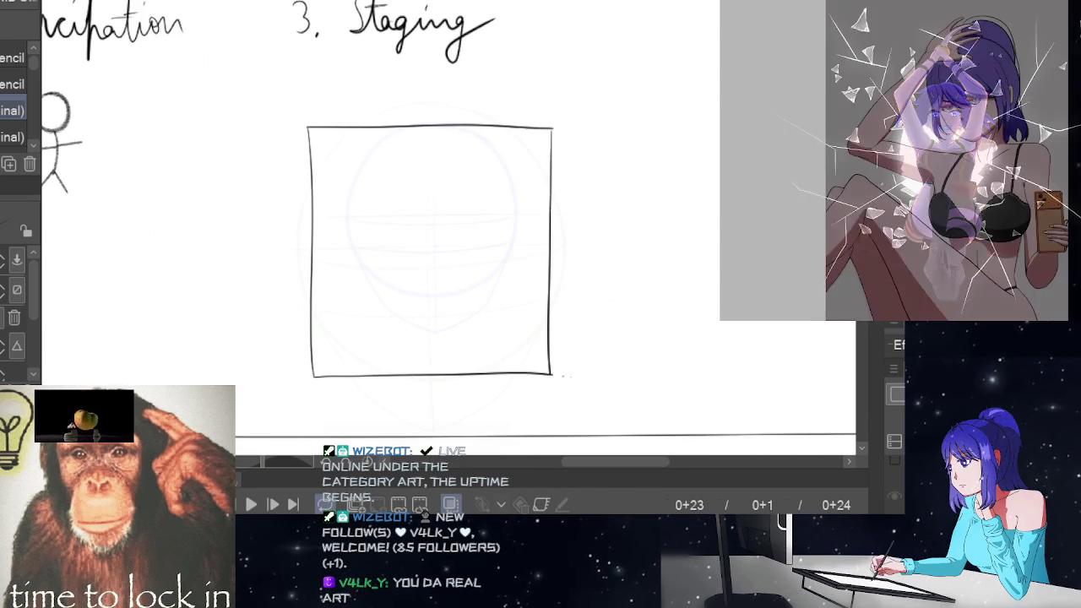
scroll(774, 355, down, 2)
key(Left)
key(Left)
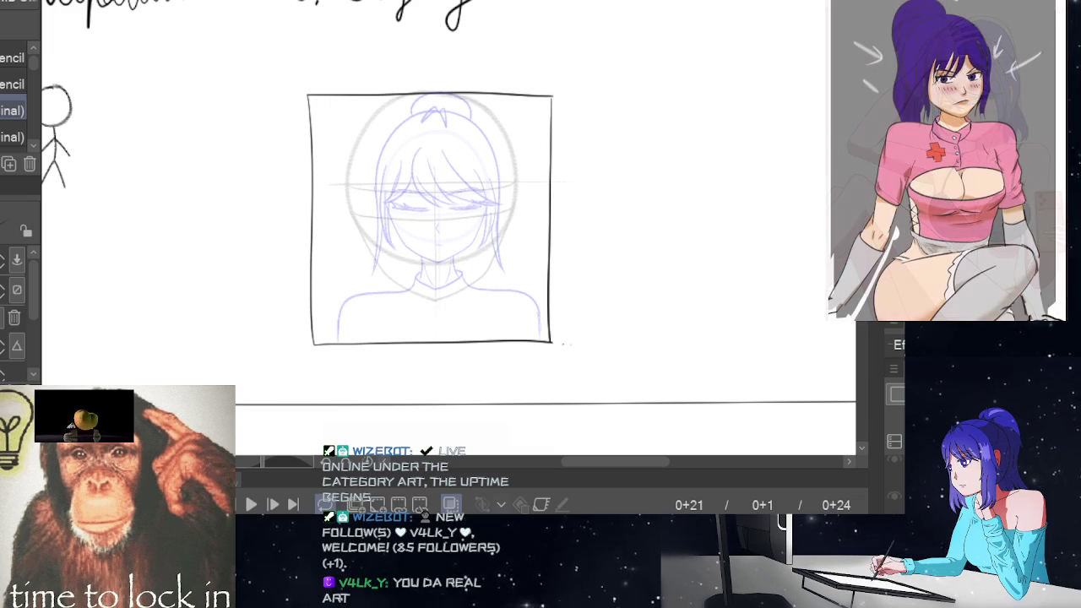
key(Left)
key(Left)
key(Left)
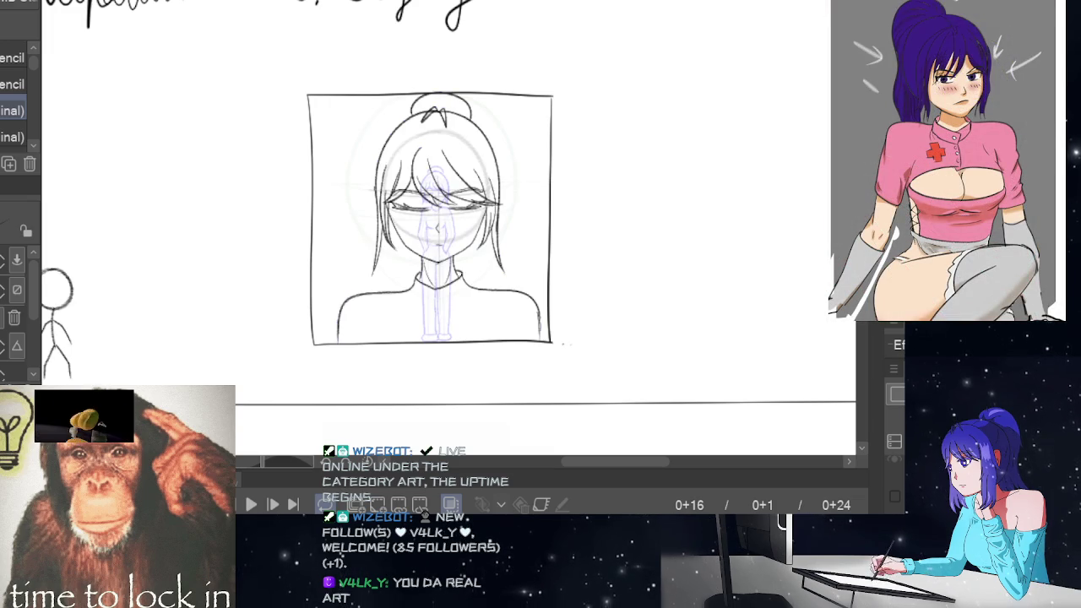
key(Home)
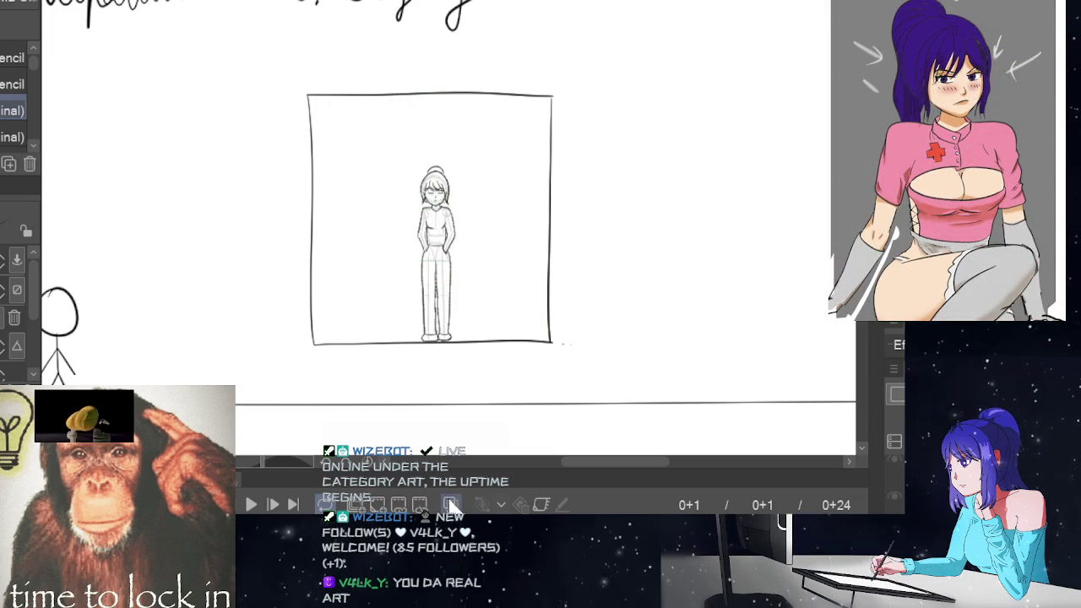
click(500, 506)
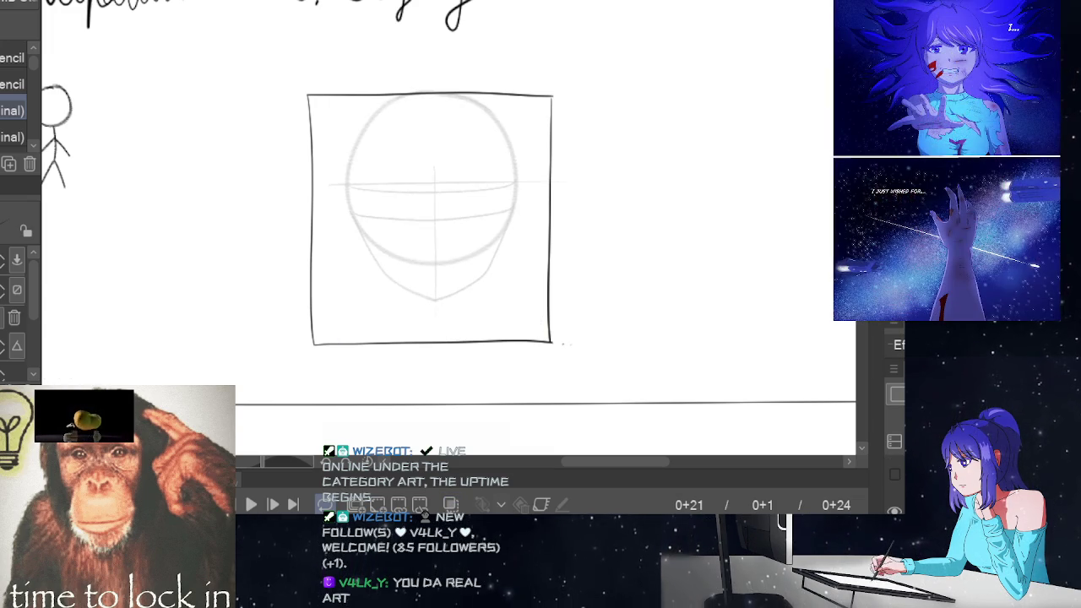
Flip between frames 0+23, 0+21 and 0+1, then play the staging animation through.
key(Right)
key(Right)
key(Left)
key(Left)
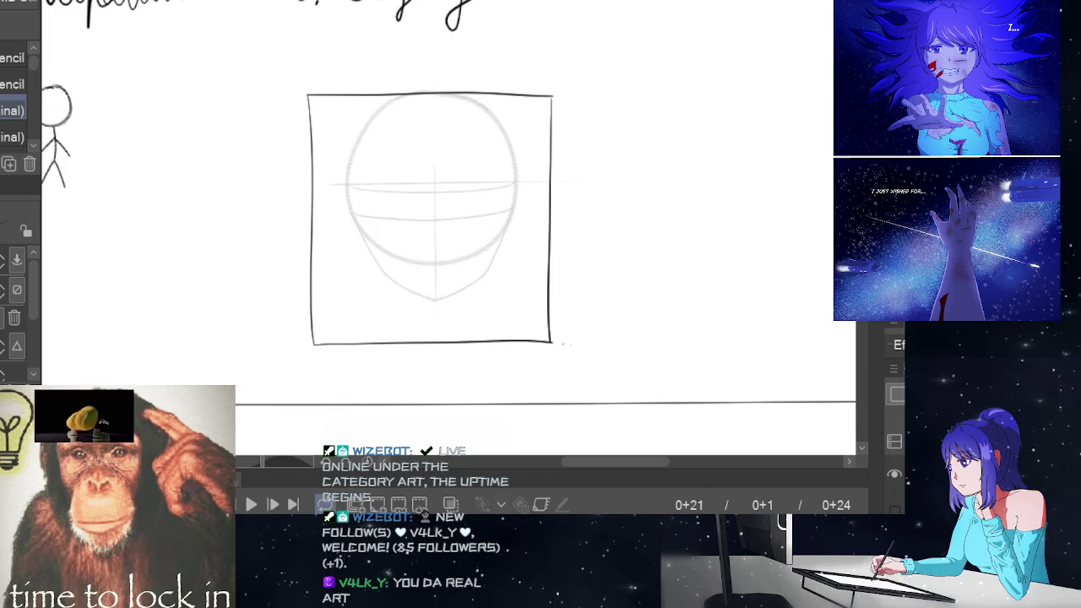
key(Left)
key(Left)
key(Left)
key(Home)
key(space)
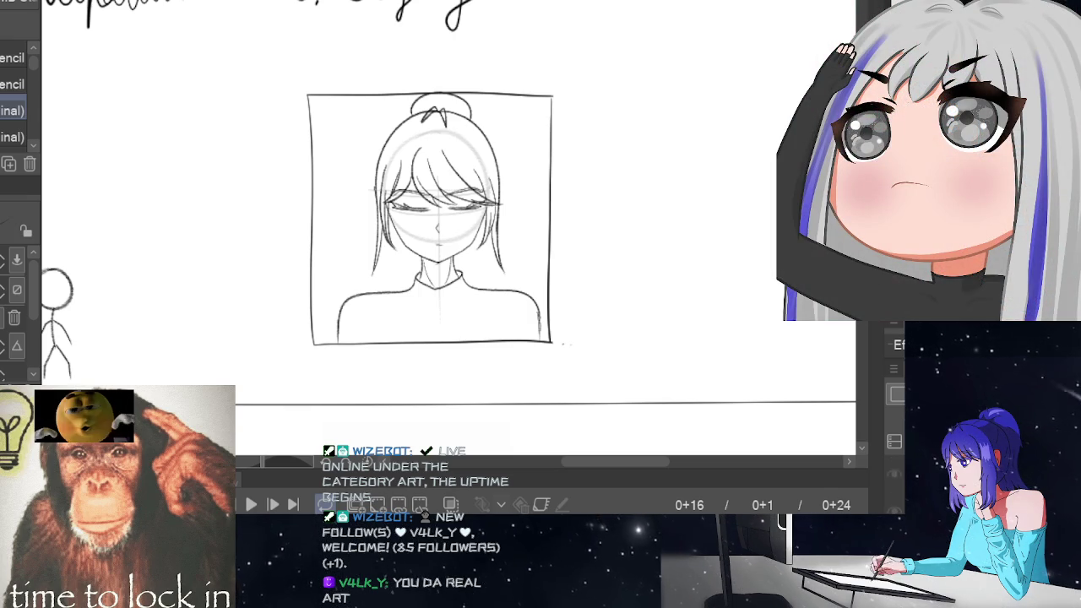
key(space)
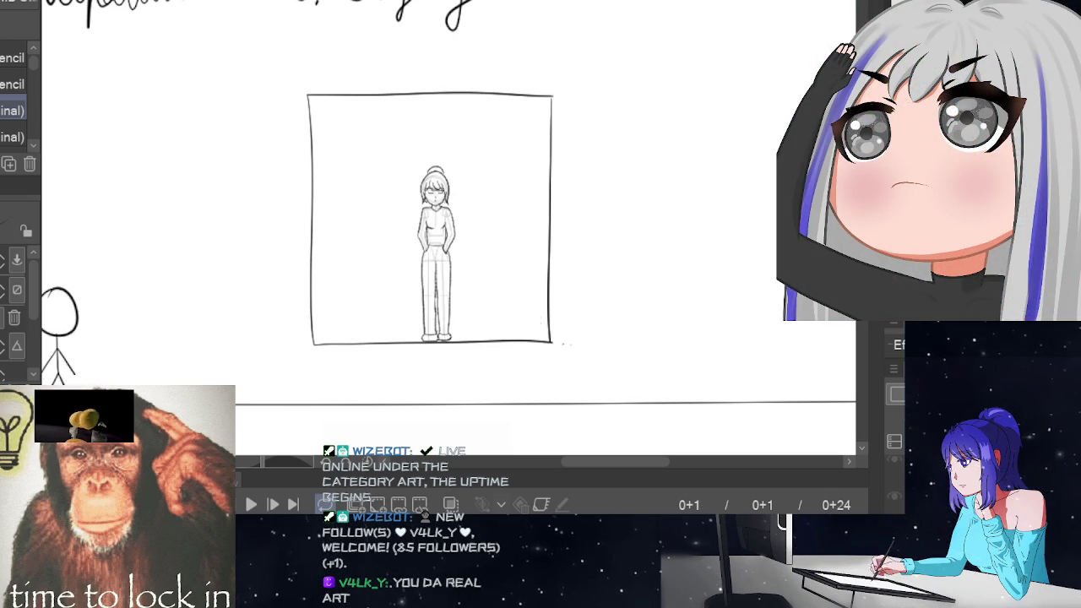
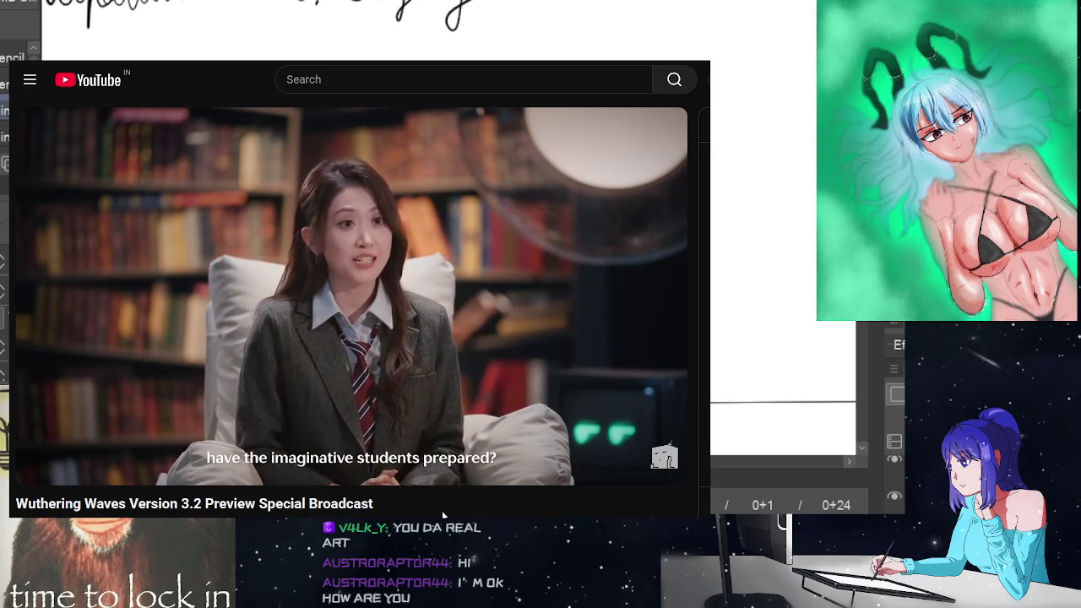
Scroll down the YouTube page of the Wuthering Waves broadcast.
scroll(444, 514, down, 1)
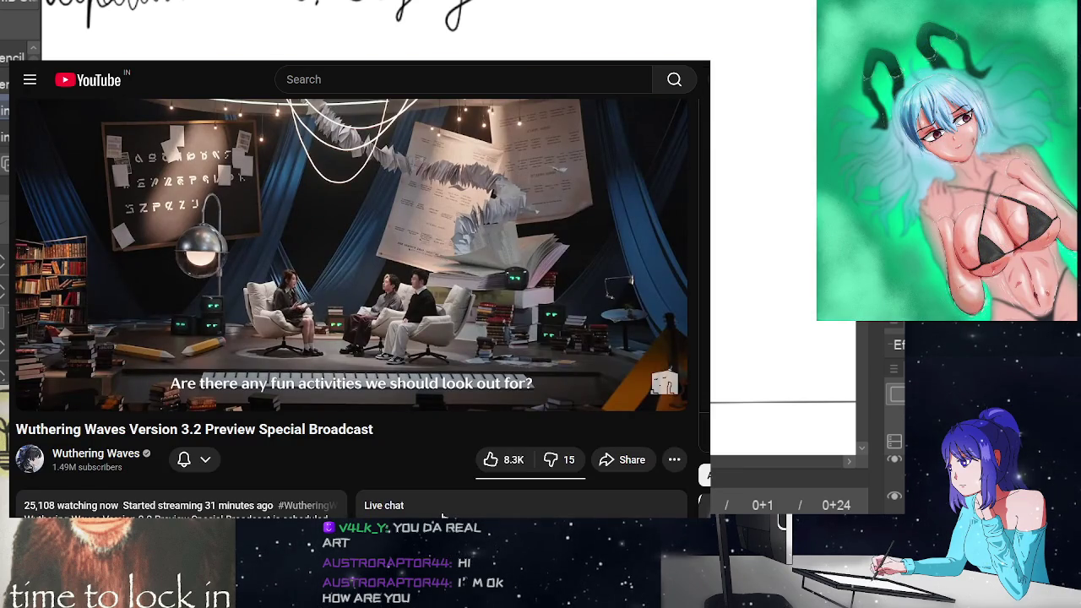
scroll(443, 514, up, 1)
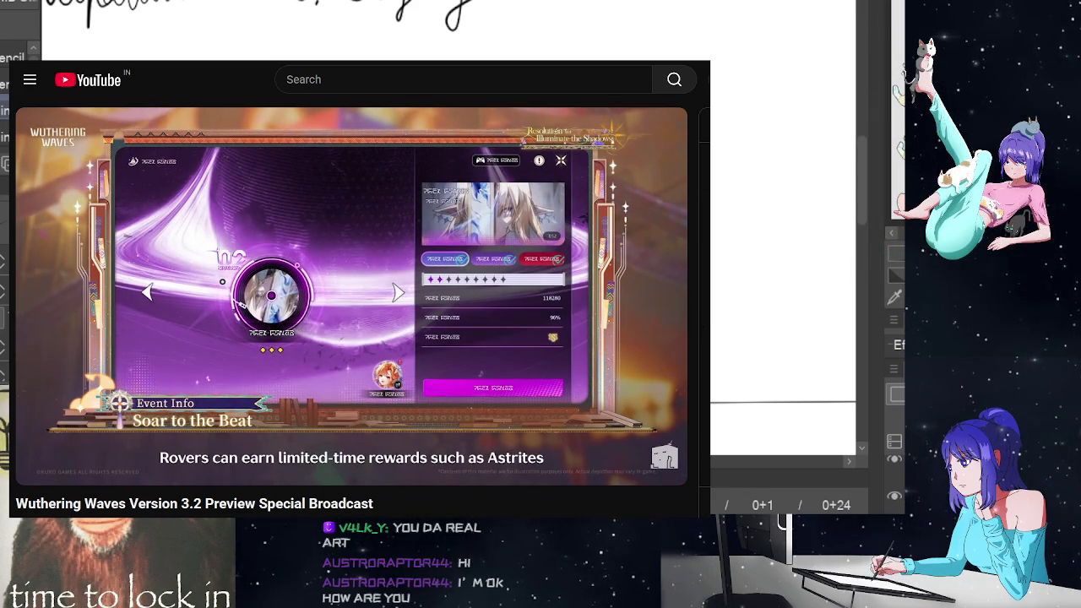
scroll(591, 253, down, 2)
scroll(591, 254, down, 2)
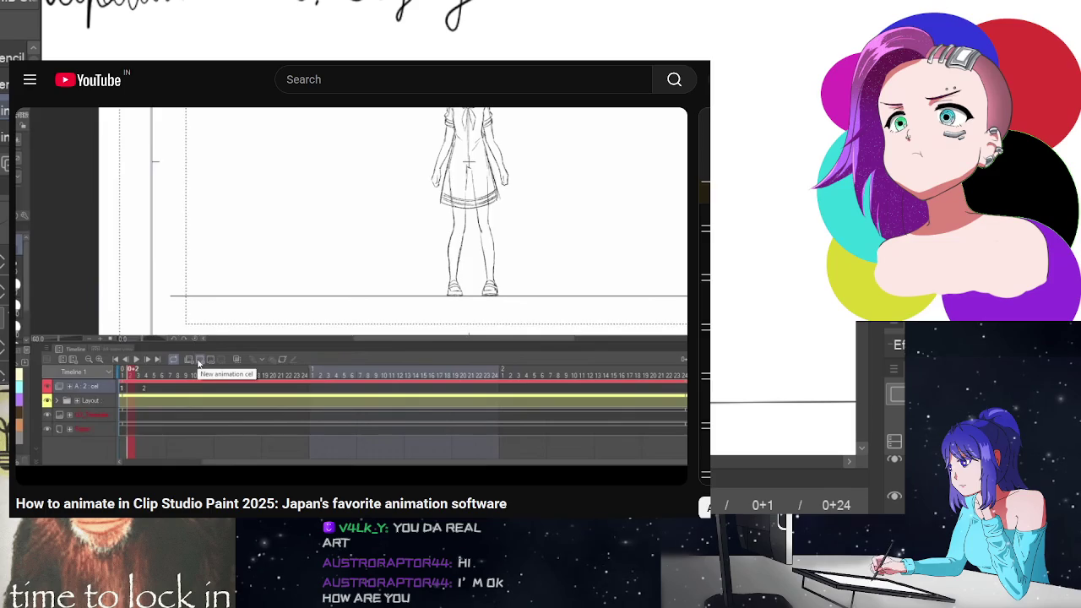
scroll(351, 295, down, 2)
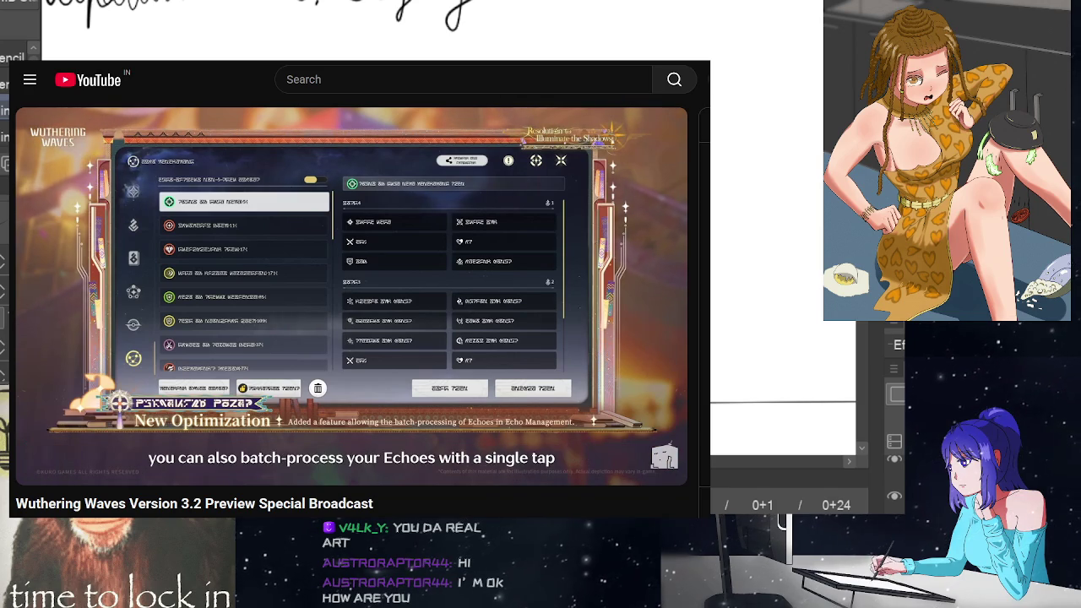
Open a new tab, then switch and close tabs to end on the Version 3.2 broadcast.
key(ctrl+t)
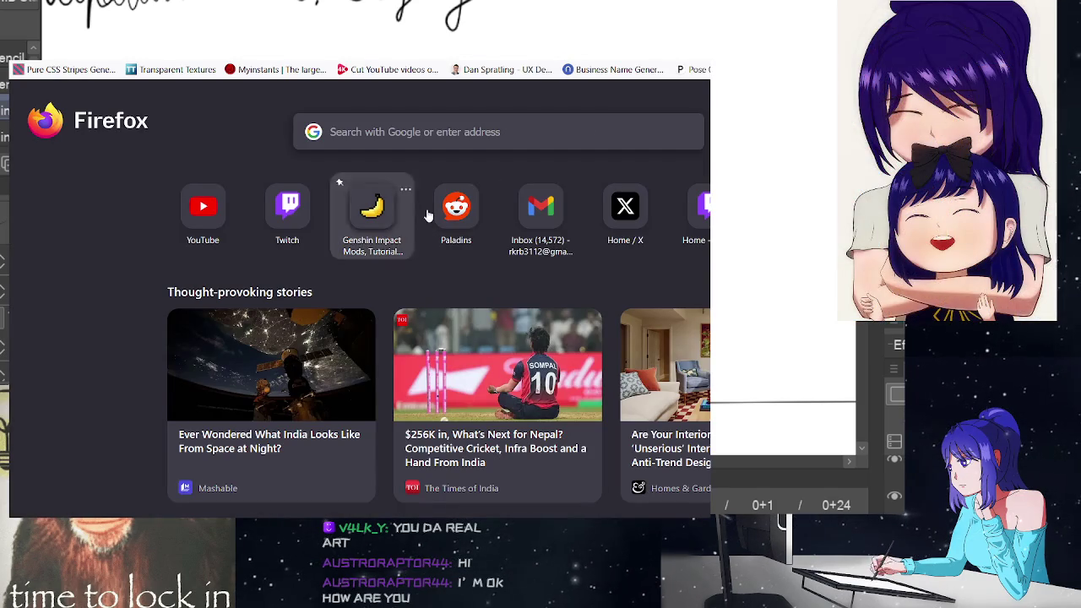
click(374, 214)
key(ctrl+w)
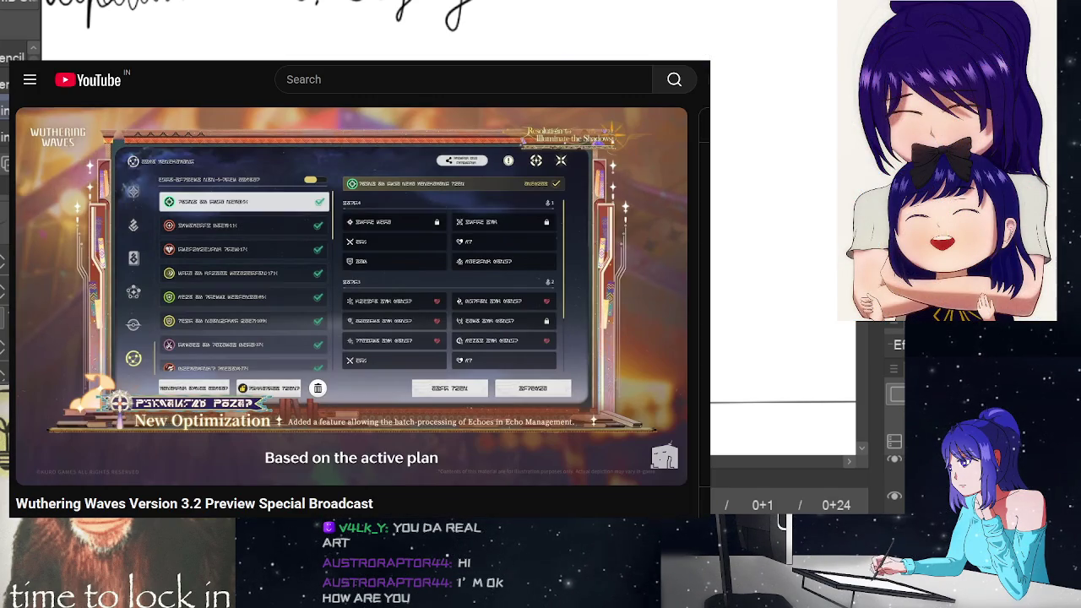
key(ctrl+Tab)
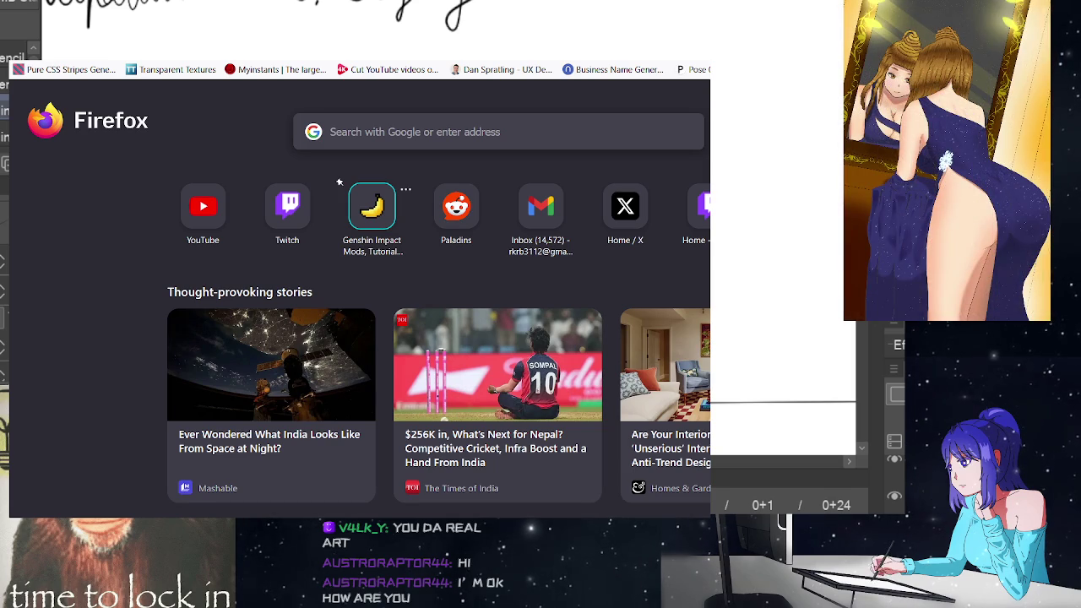
key(ctrl+Tab)
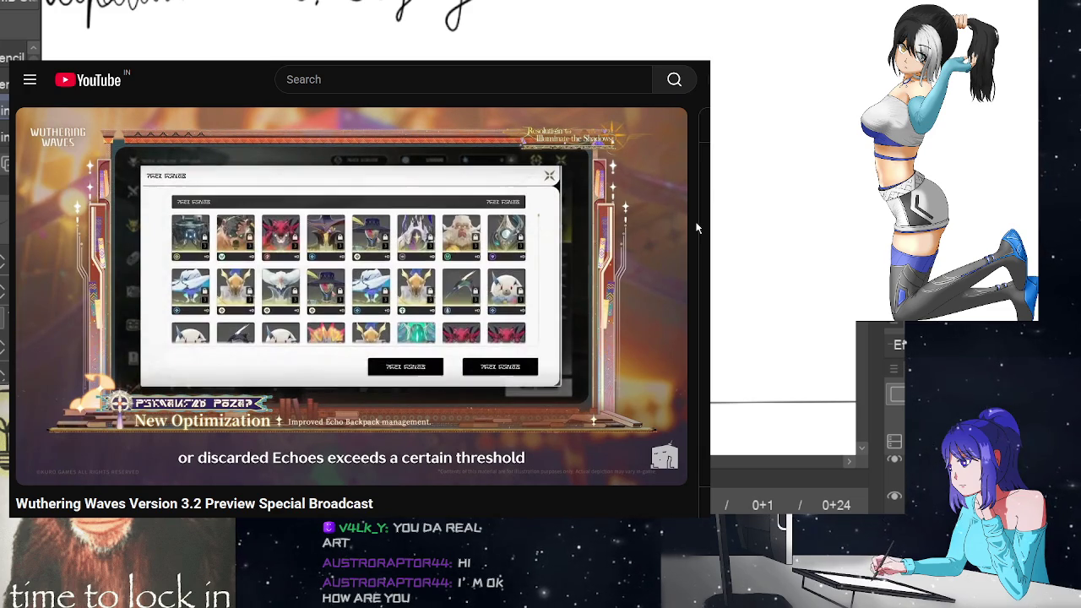
key(ctrl+w)
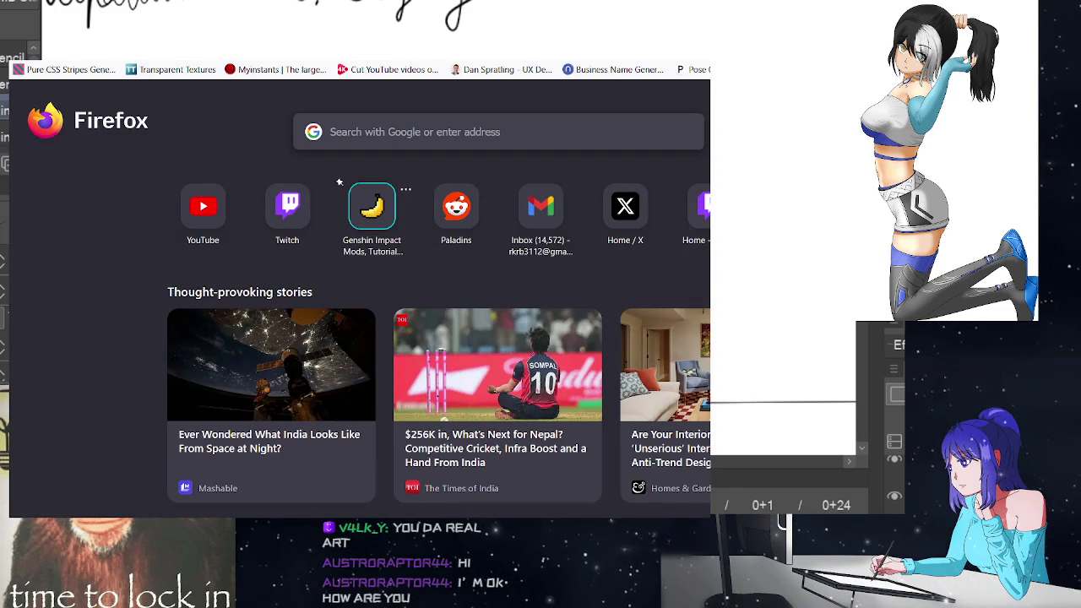
key(ctrl+w)
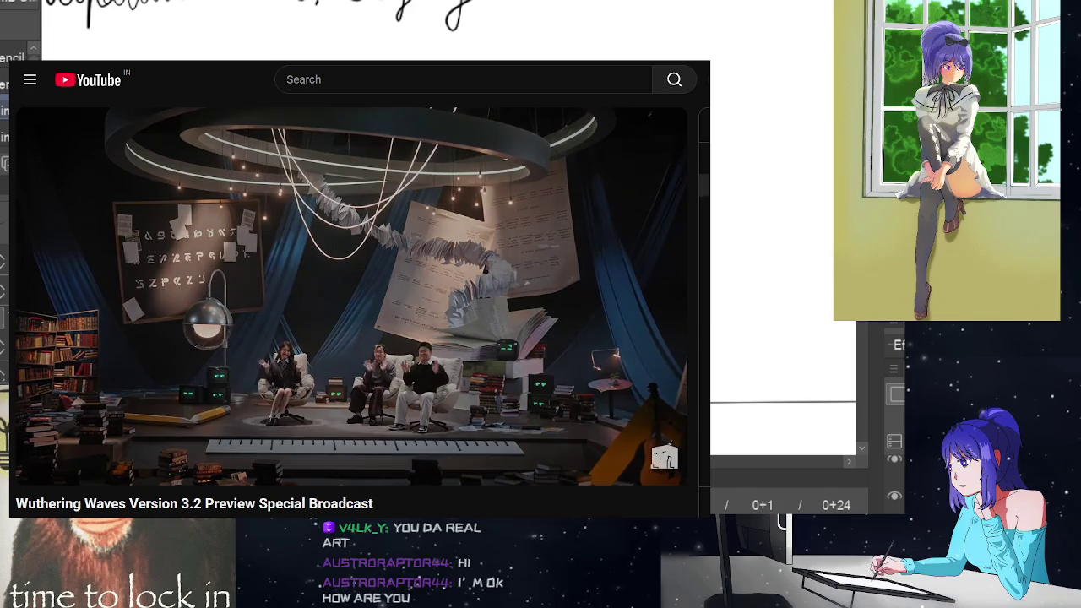
scroll(691, 344, down, 4)
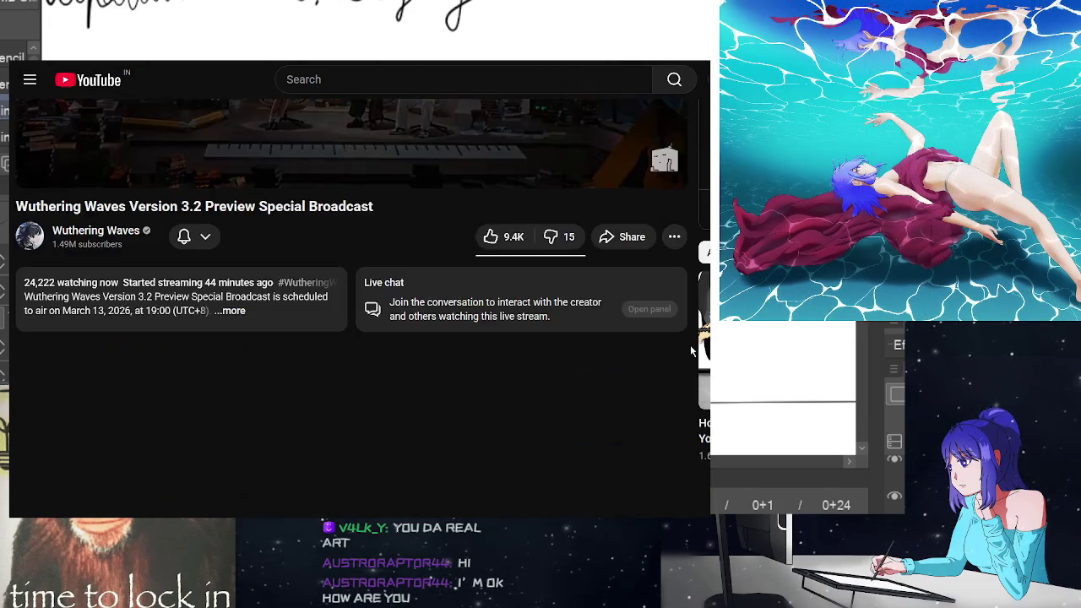
scroll(115, 359, up, 3)
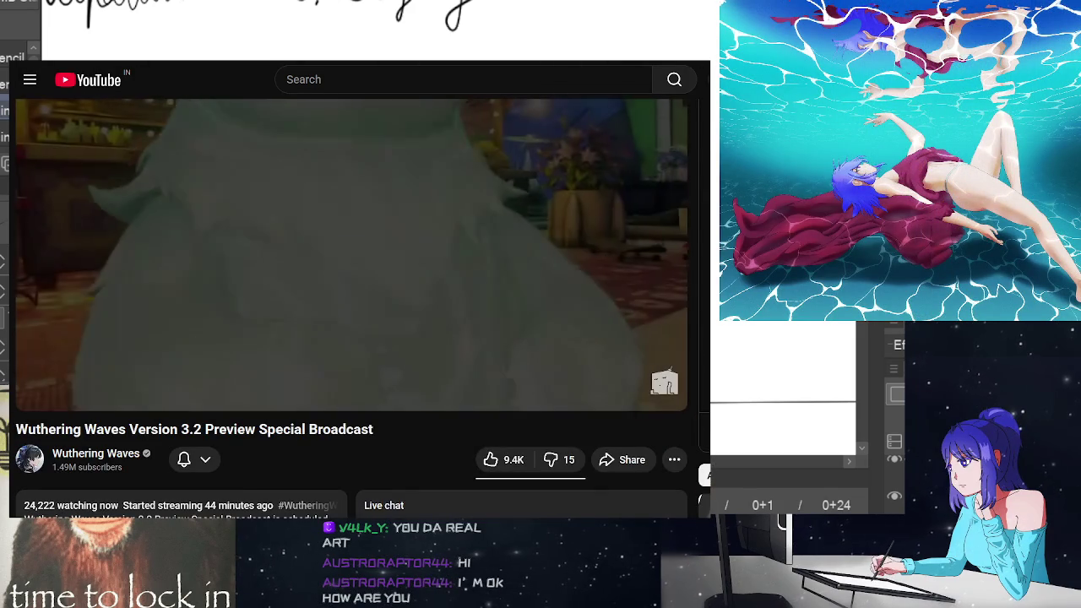